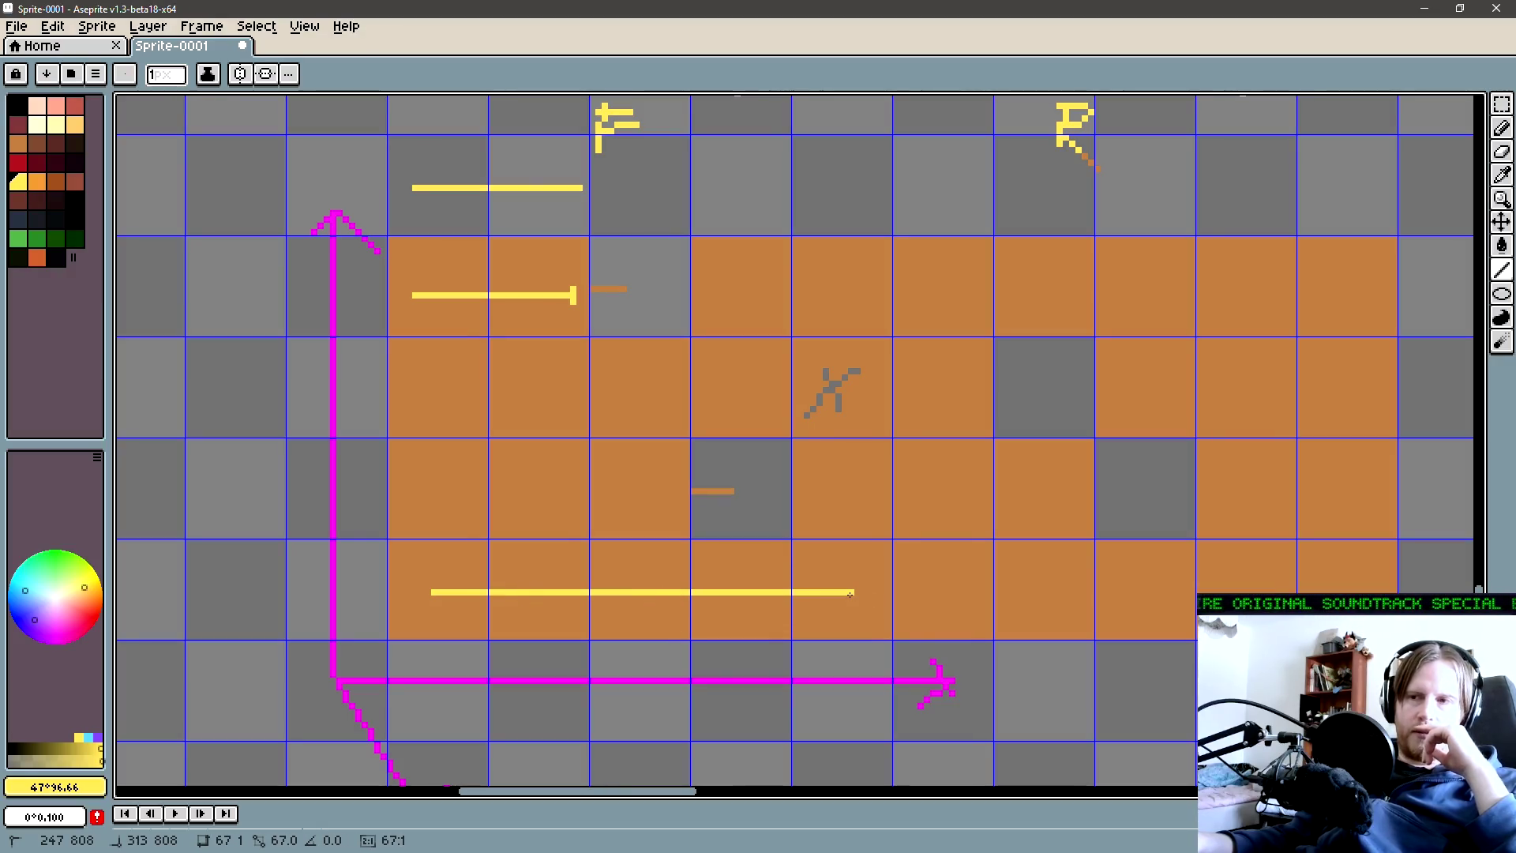
Draw yellow lines across the bottom and third orange rows, then set up a one-pixel pencil
{"action": "left_click_drag", "start_coordinate": [850, 593], "coordinate": [850, 593]}
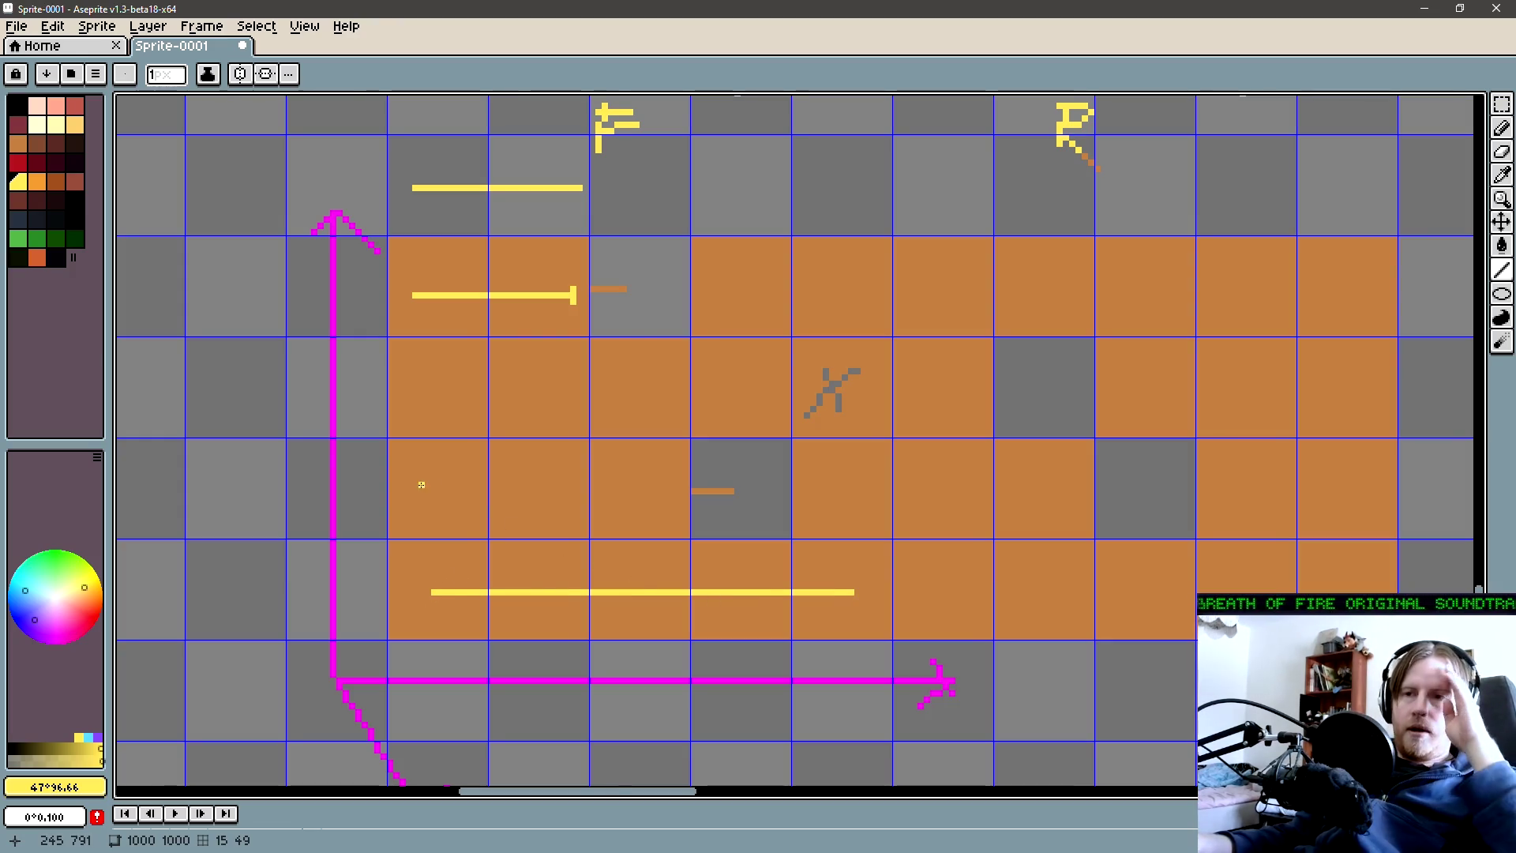
{"action": "mouse_move", "coordinate": [421, 485]}
{"action": "left_mouse_down"}
{"action": "mouse_move", "coordinate": [766, 485]}
{"action": "mouse_move", "coordinate": [747, 519]}
{"action": "mouse_move", "coordinate": [762, 476]}
{"action": "left_mouse_up"}
{"action": "left_click", "coordinate": [17, 162]}
{"action": "key", "text": "b"}
{"action": "key", "text": "minus"}
{"action": "key", "text": "minus"}
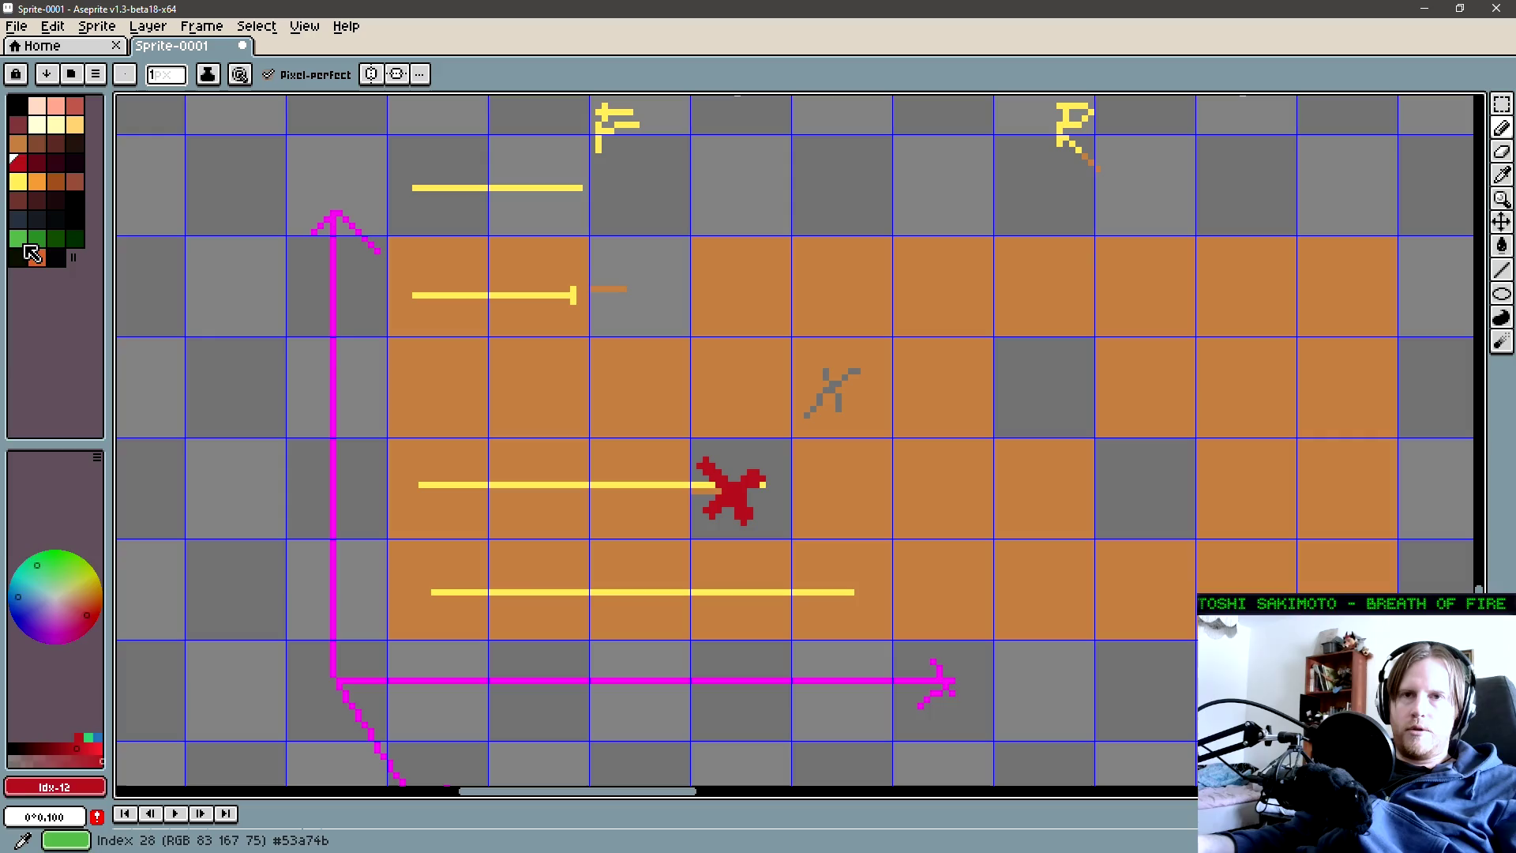
{"action": "left_click", "coordinate": [25, 247]}
Outline the bottom row's left tiles around the yellow line with a green rectangle
{"action": "key", "text": "l"}
{"action": "key", "text": "u"}
{"action": "left_click_drag", "start_coordinate": [389, 636], "coordinate": [888, 543]}
Pan and zoom around the sketch, then turn on the tile grid
{"action": "scroll", "coordinate": [538, 552], "scroll_direction": "up", "scroll_amount": 1}
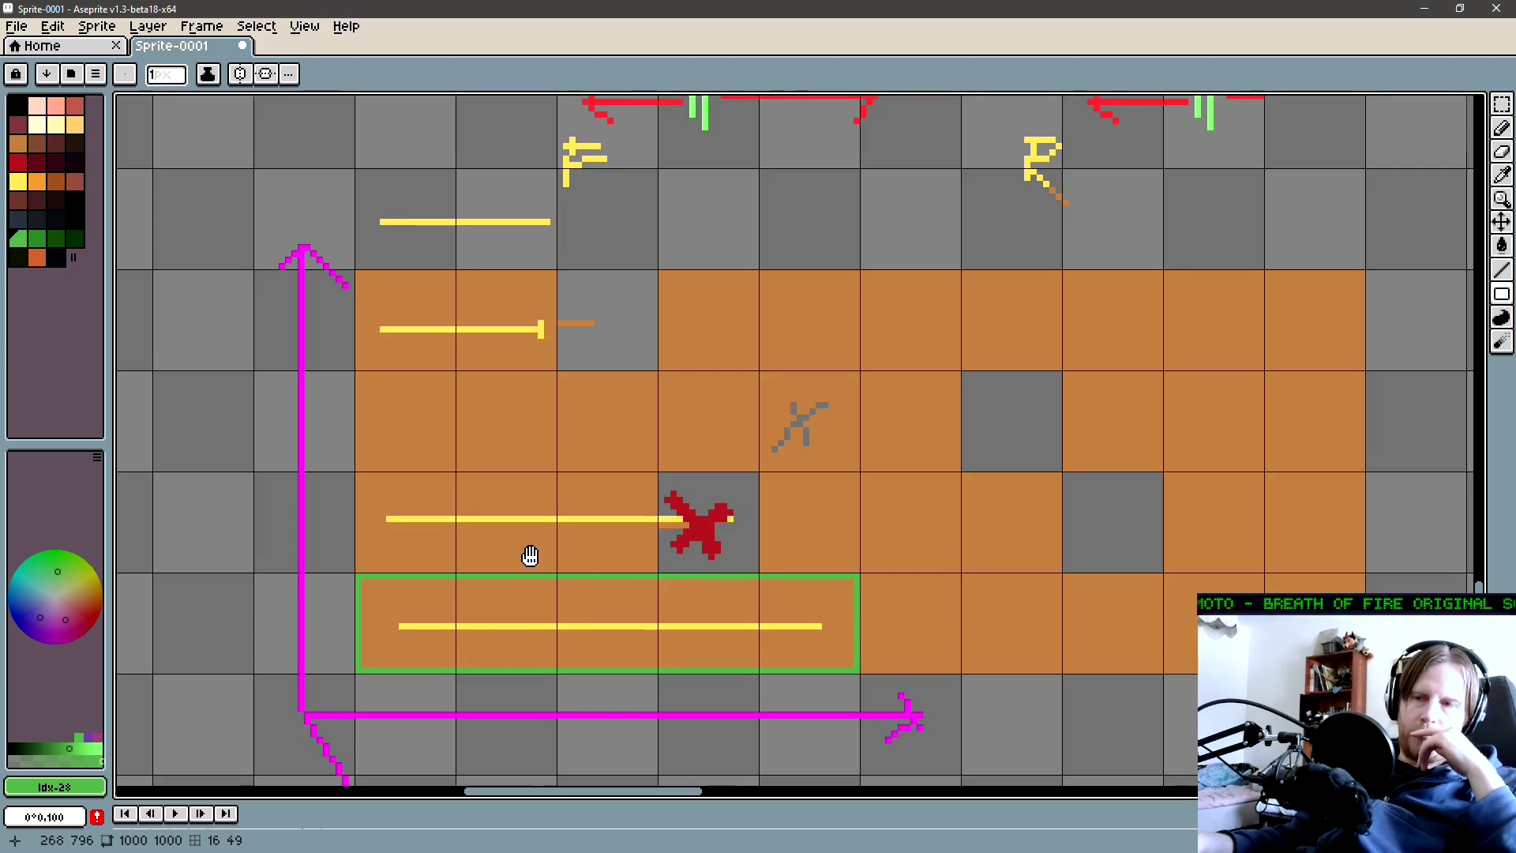
{"action": "scroll", "coordinate": [528, 552], "scroll_direction": "up", "scroll_amount": 1}
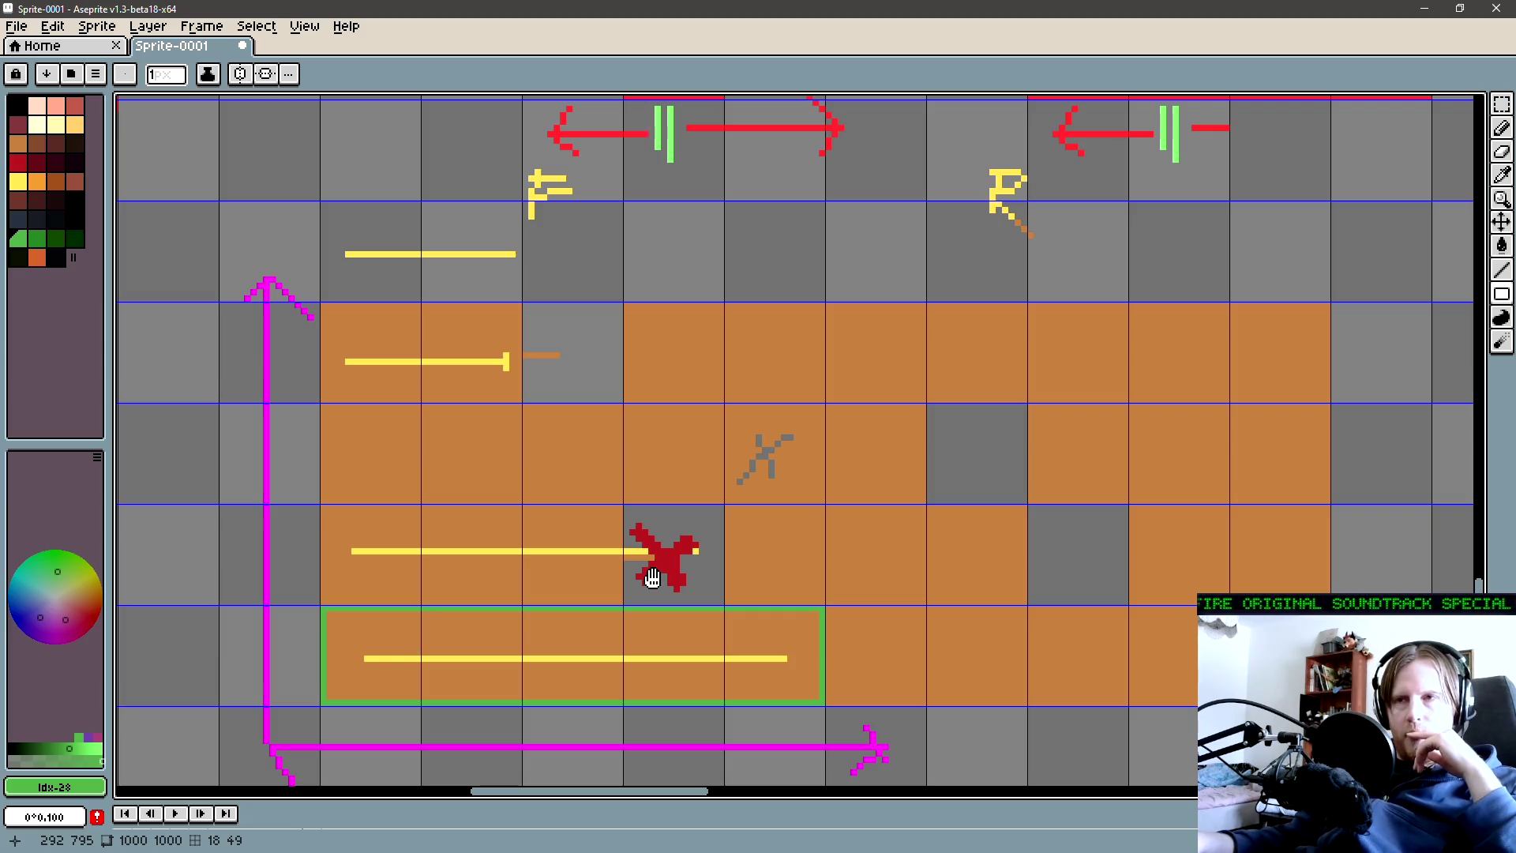
{"action": "scroll", "coordinate": [642, 578], "scroll_direction": "up", "scroll_amount": 1}
{"action": "scroll", "coordinate": [571, 603], "scroll_direction": "down", "scroll_amount": 2}
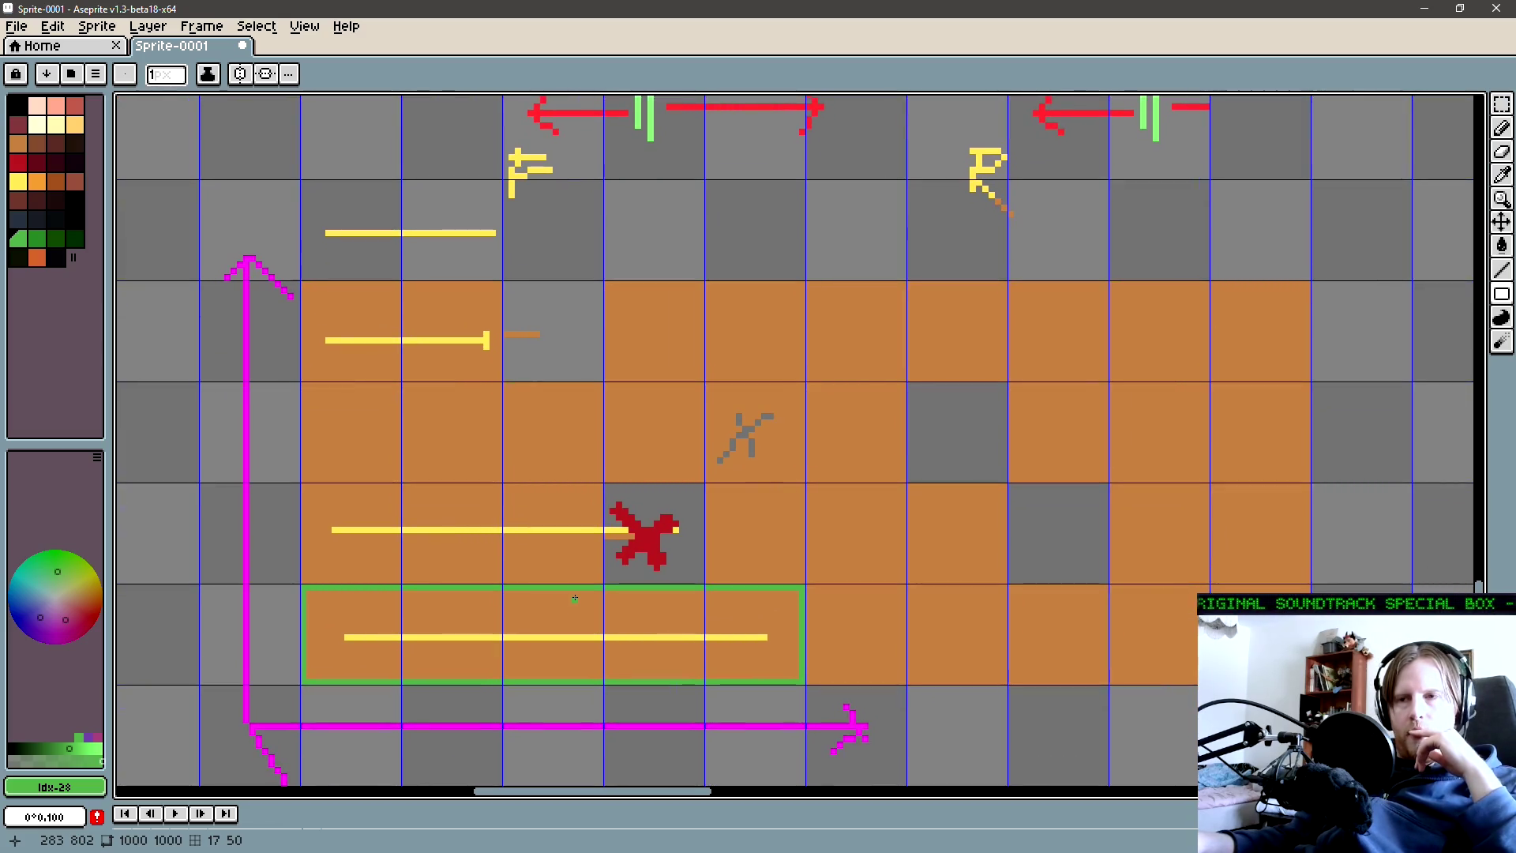
{"action": "left_click_drag", "start_coordinate": [575, 598], "coordinate": [691, 599]}
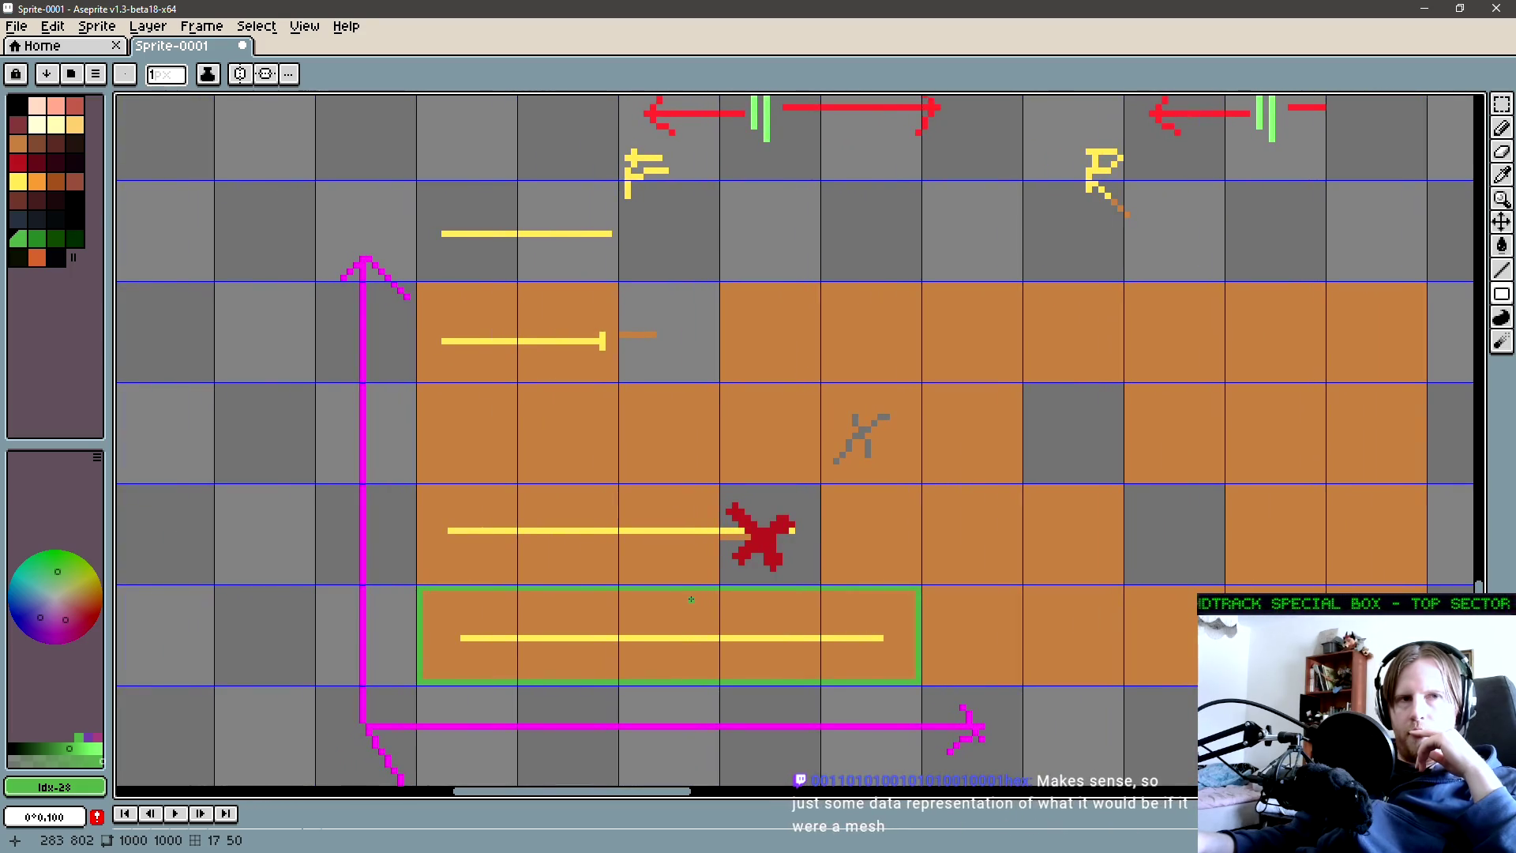
{"action": "left_click_drag", "start_coordinate": [691, 599], "coordinate": [668, 625]}
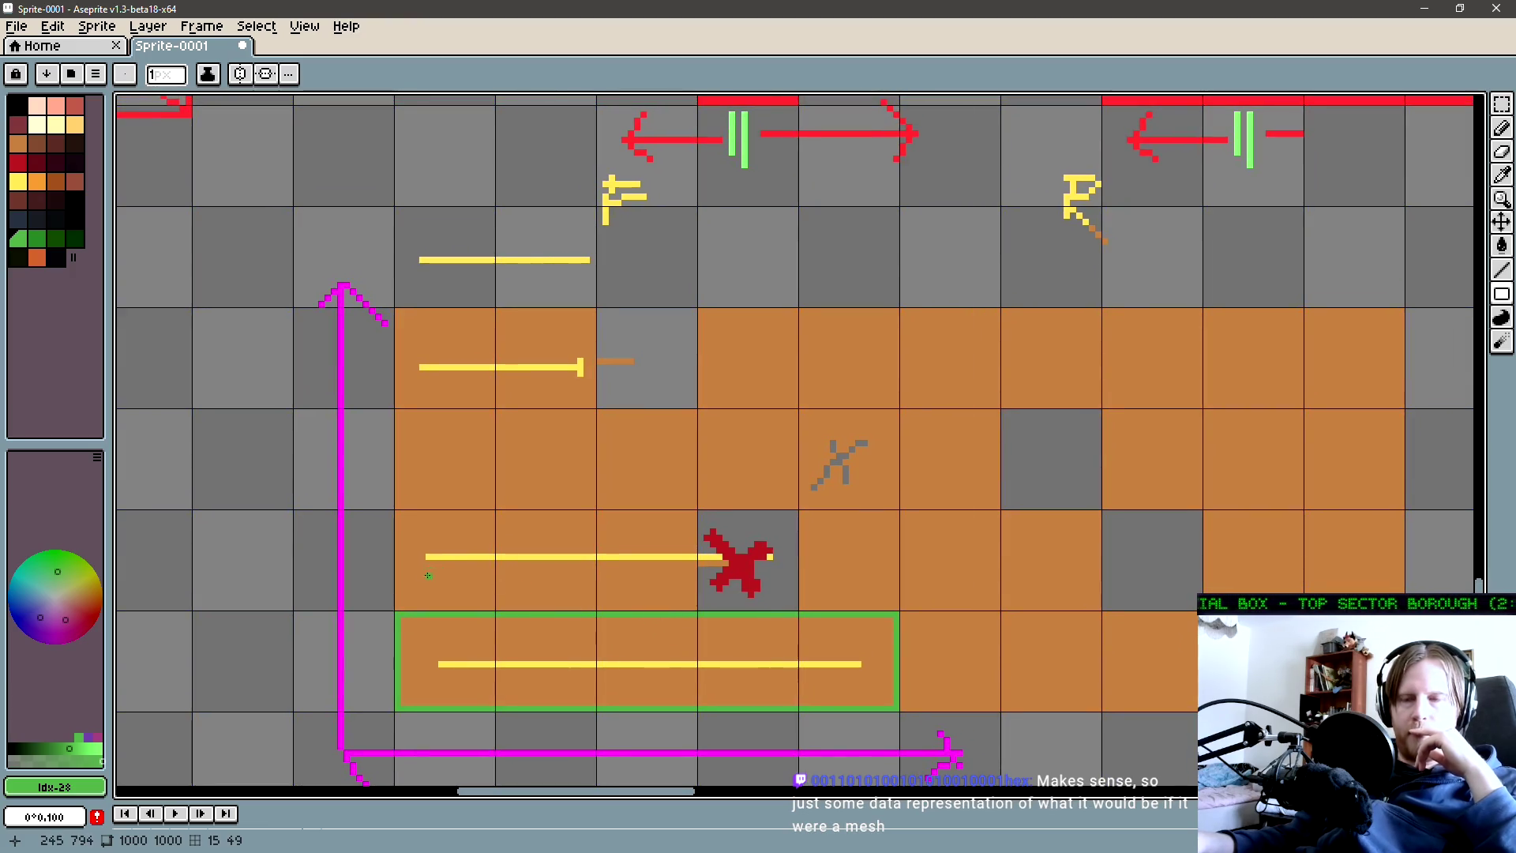
{"action": "scroll", "coordinate": [427, 575], "scroll_direction": "down", "scroll_amount": 1}
{"action": "key", "text": "ctrl+apostrophe"}
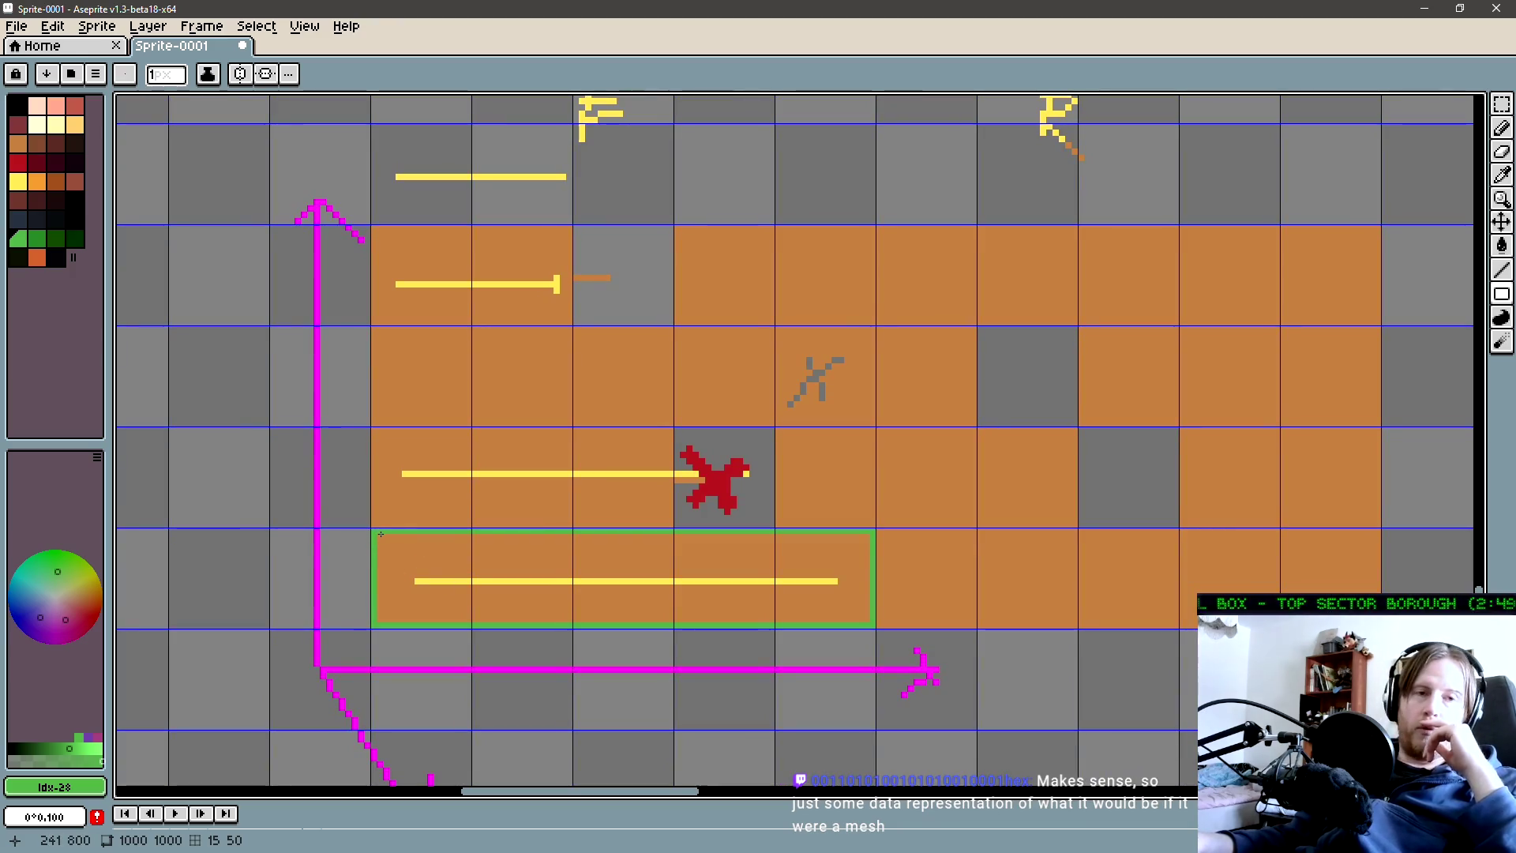
{"action": "left_click_drag", "start_coordinate": [443, 543], "coordinate": [450, 526]}
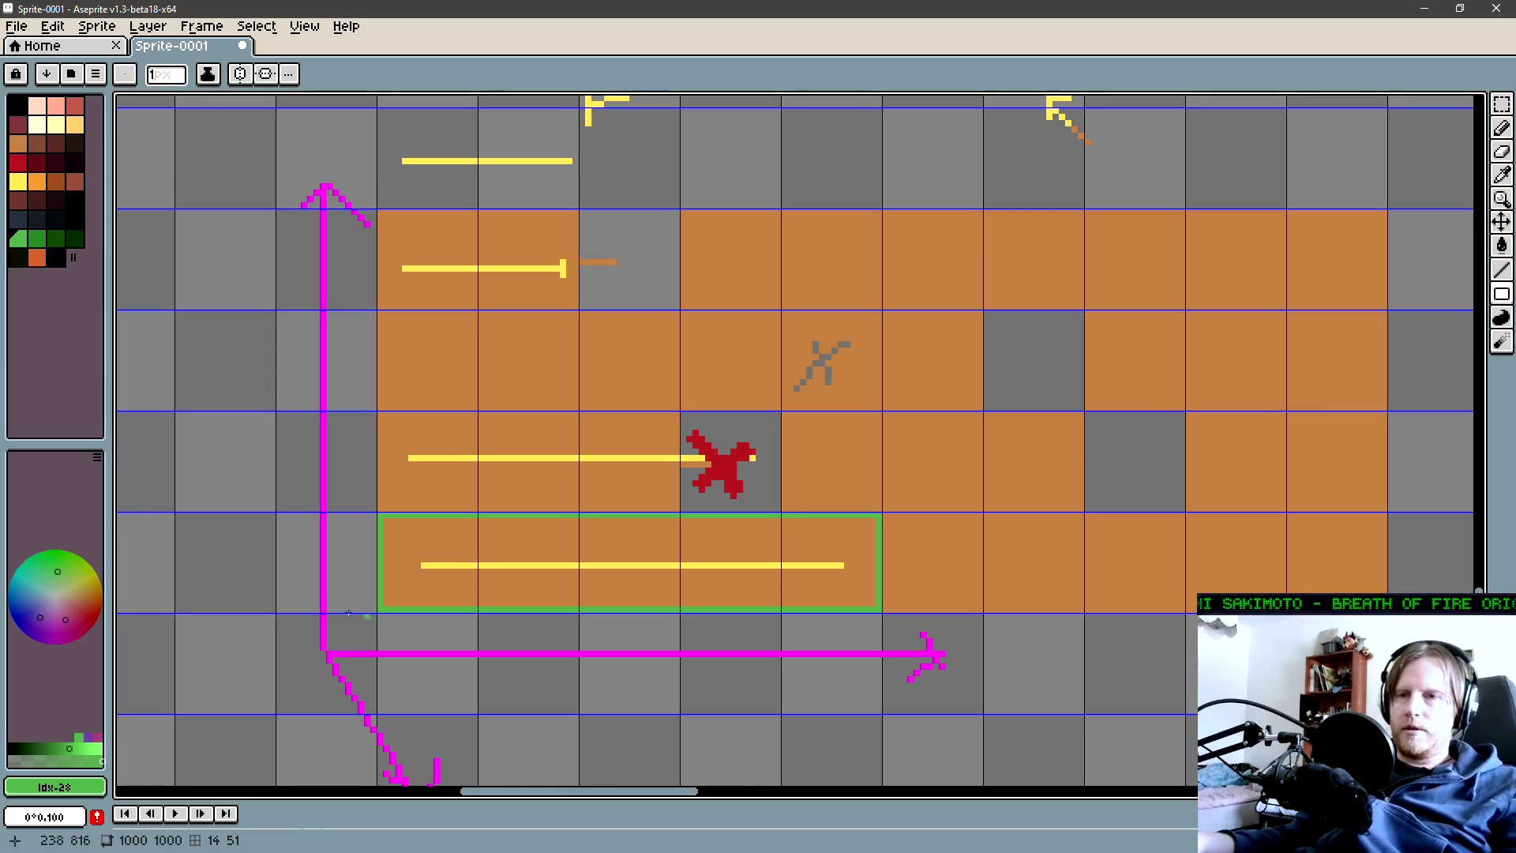
{"action": "left_click_drag", "start_coordinate": [348, 613], "coordinate": [400, 575]}
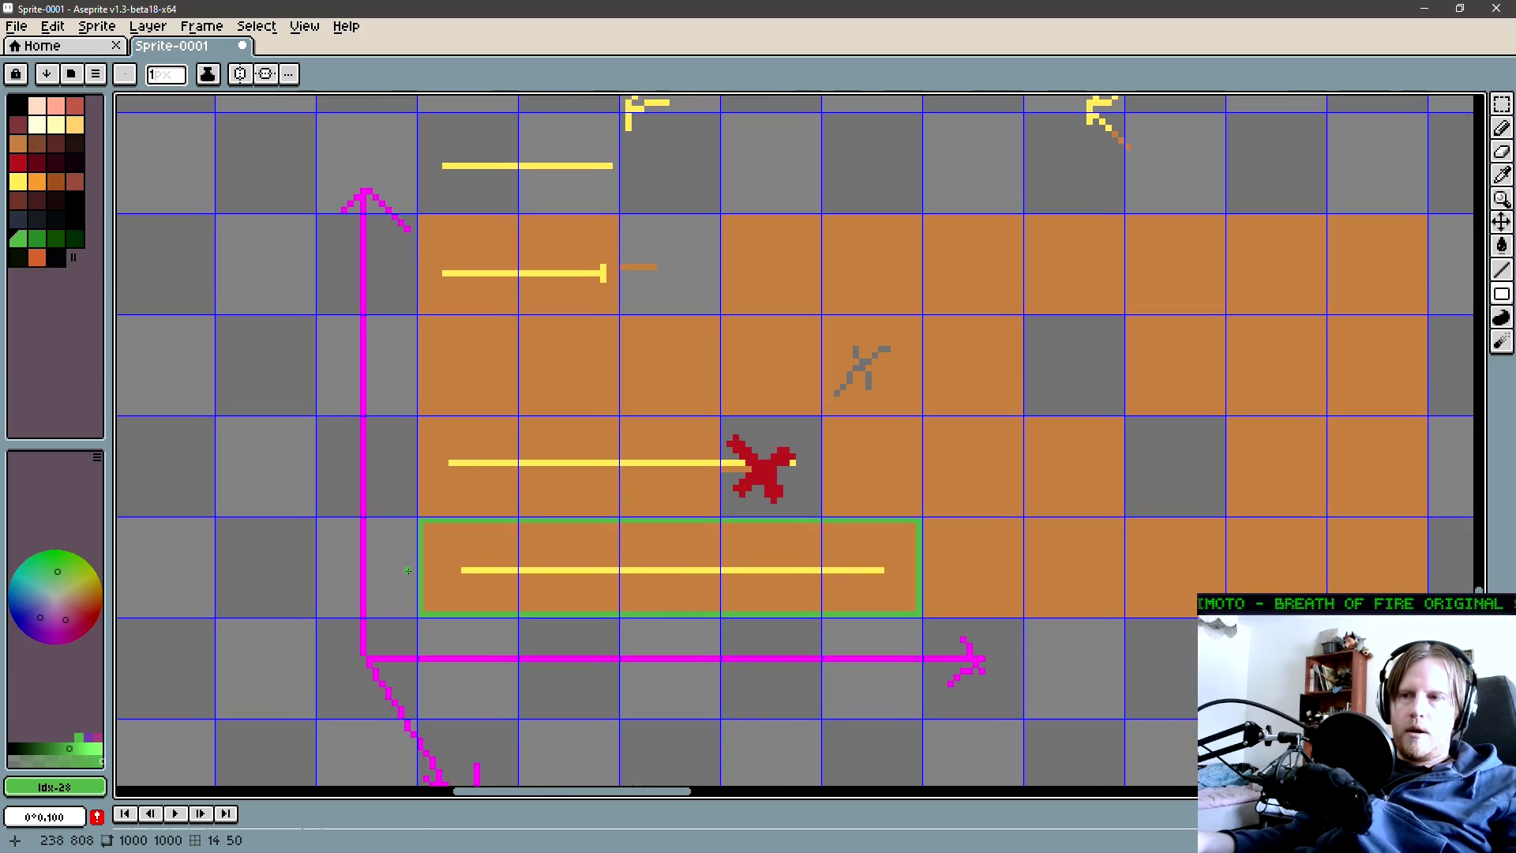
{"action": "left_click_drag", "start_coordinate": [509, 551], "coordinate": [460, 535]}
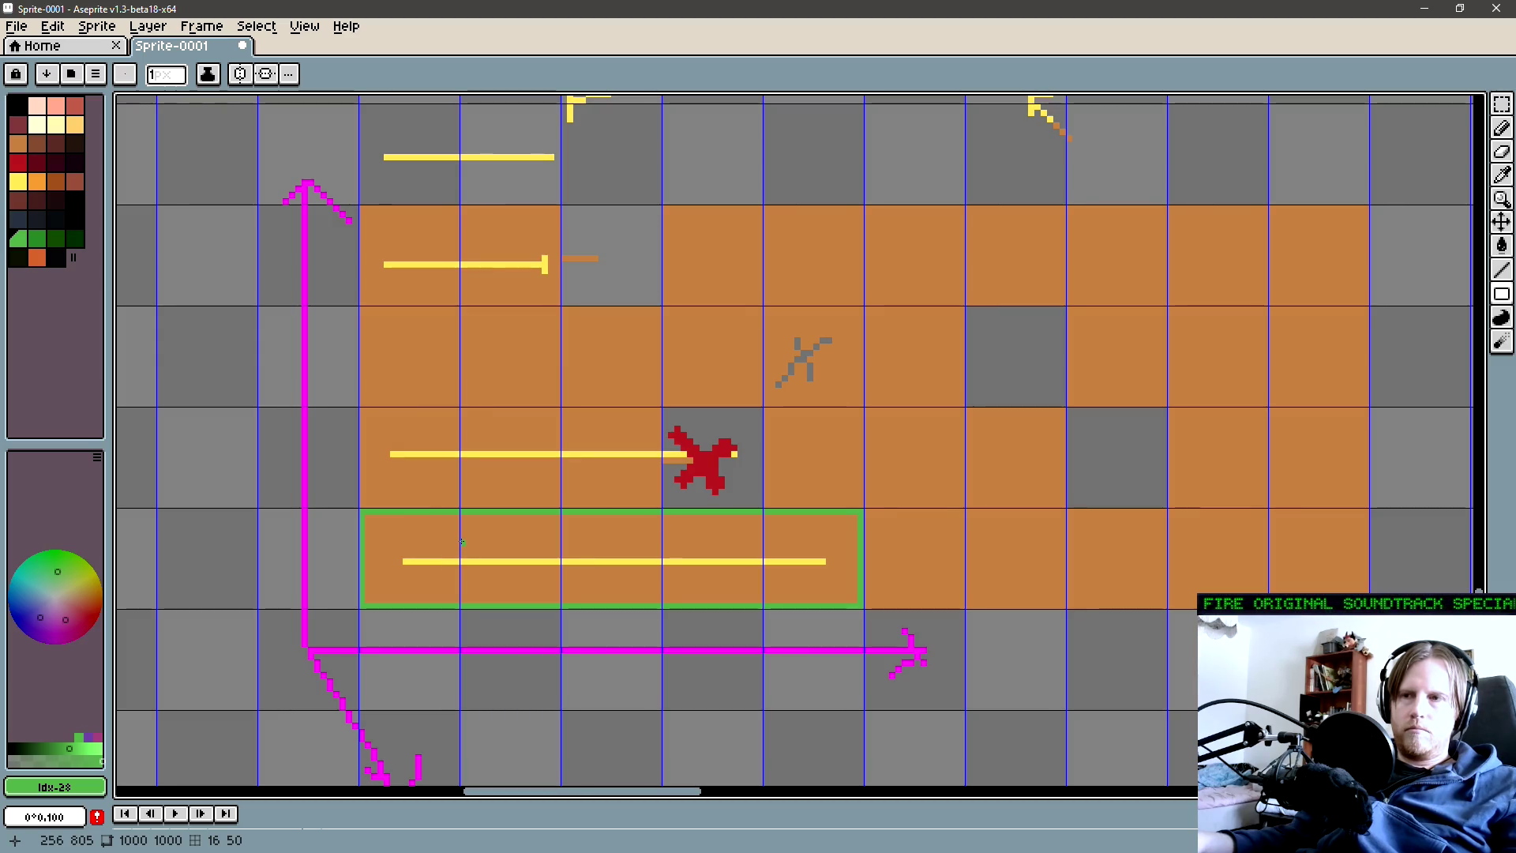
{"action": "left_click_drag", "start_coordinate": [461, 541], "coordinate": [460, 558]}
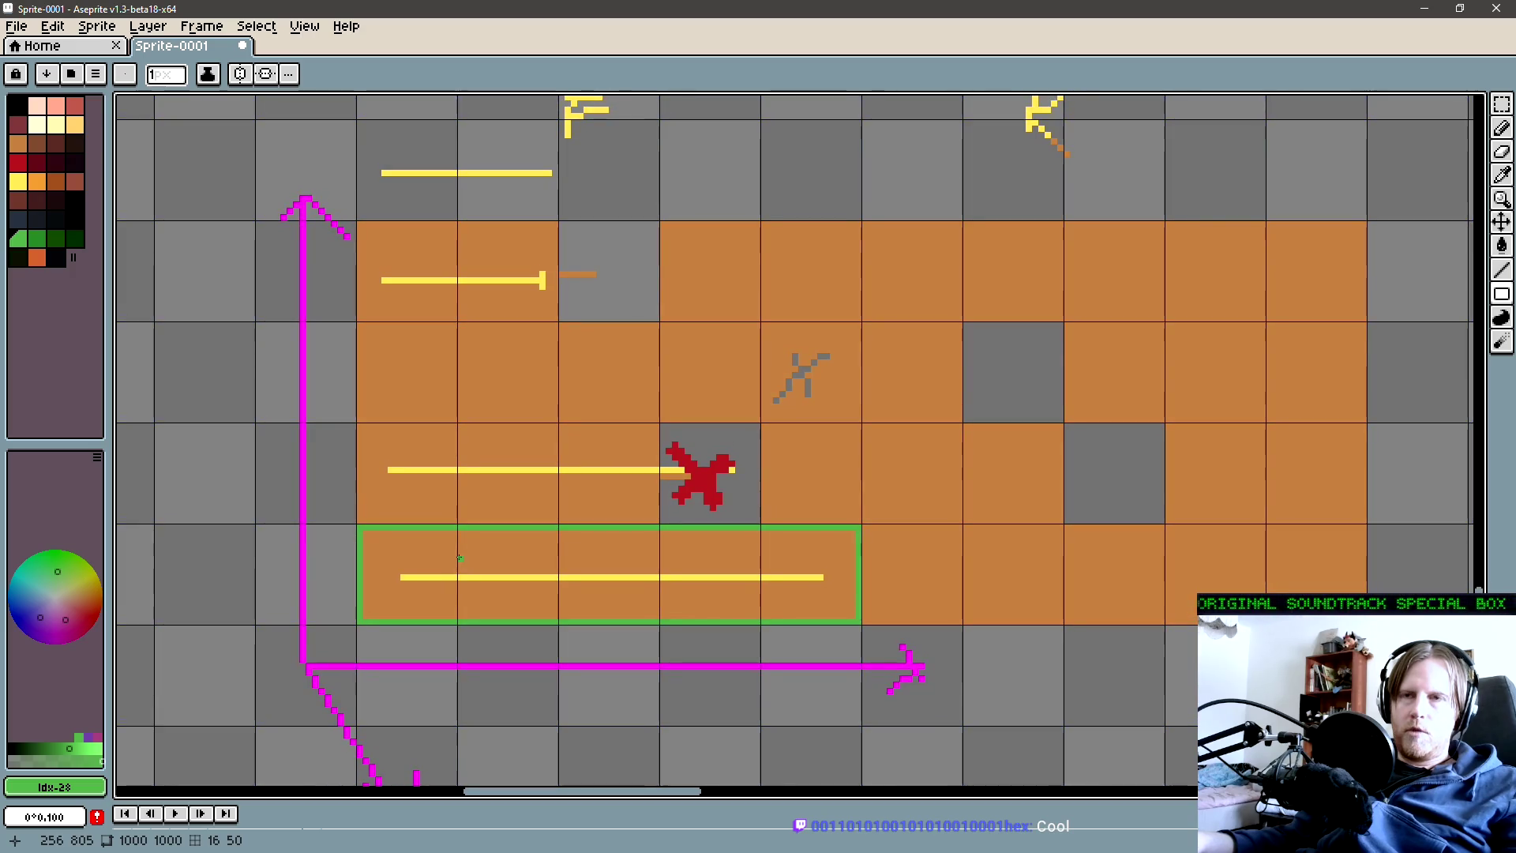
{"action": "scroll", "coordinate": [476, 551], "scroll_direction": "down", "scroll_amount": 4}
{"action": "left_click_drag", "start_coordinate": [649, 375], "coordinate": [598, 502]}
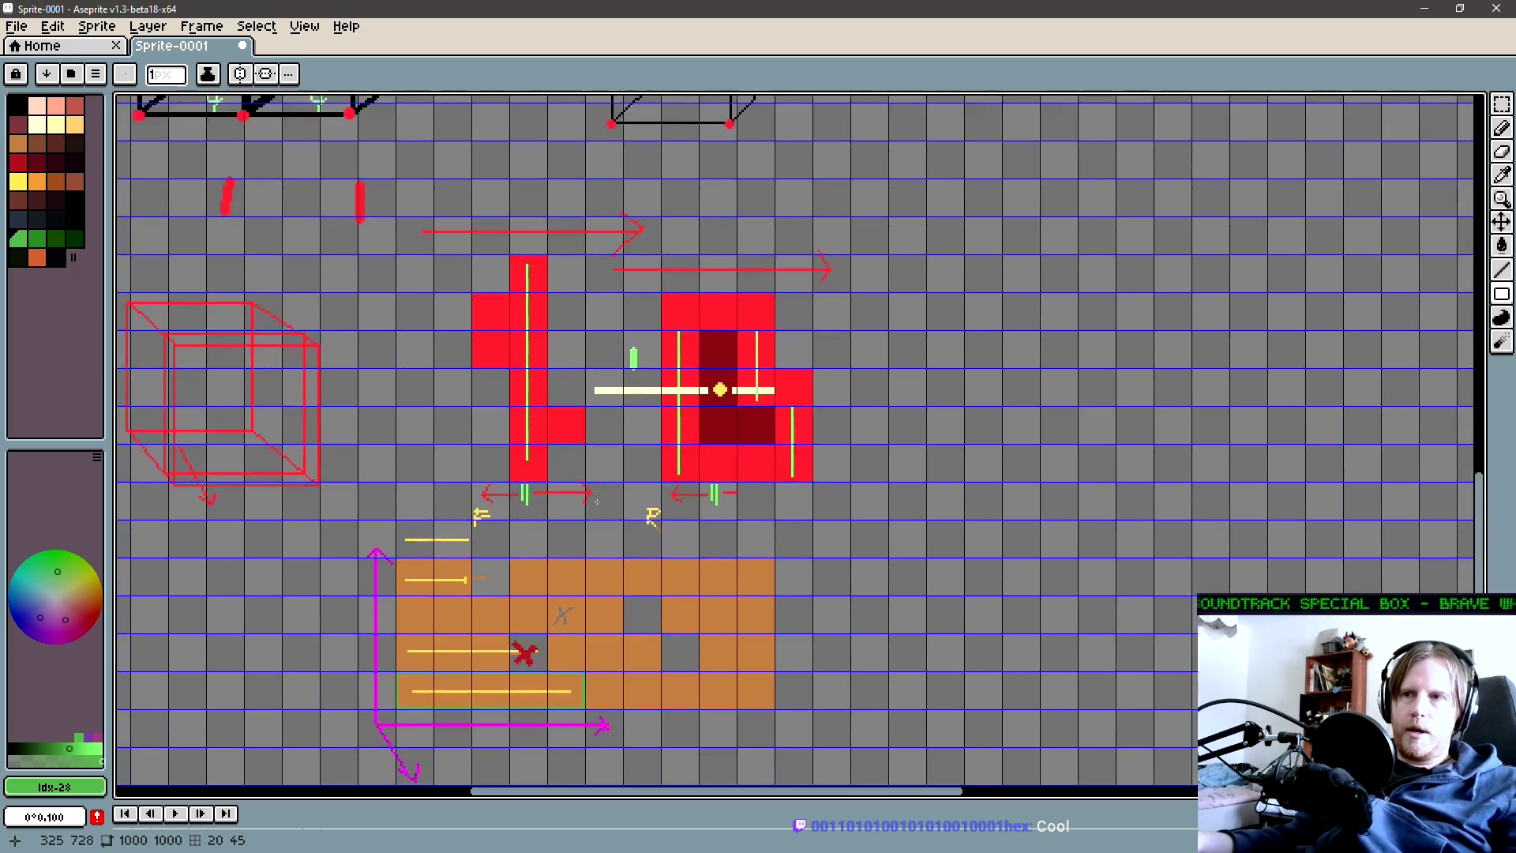
{"action": "scroll", "coordinate": [691, 407], "scroll_direction": "up", "scroll_amount": 2}
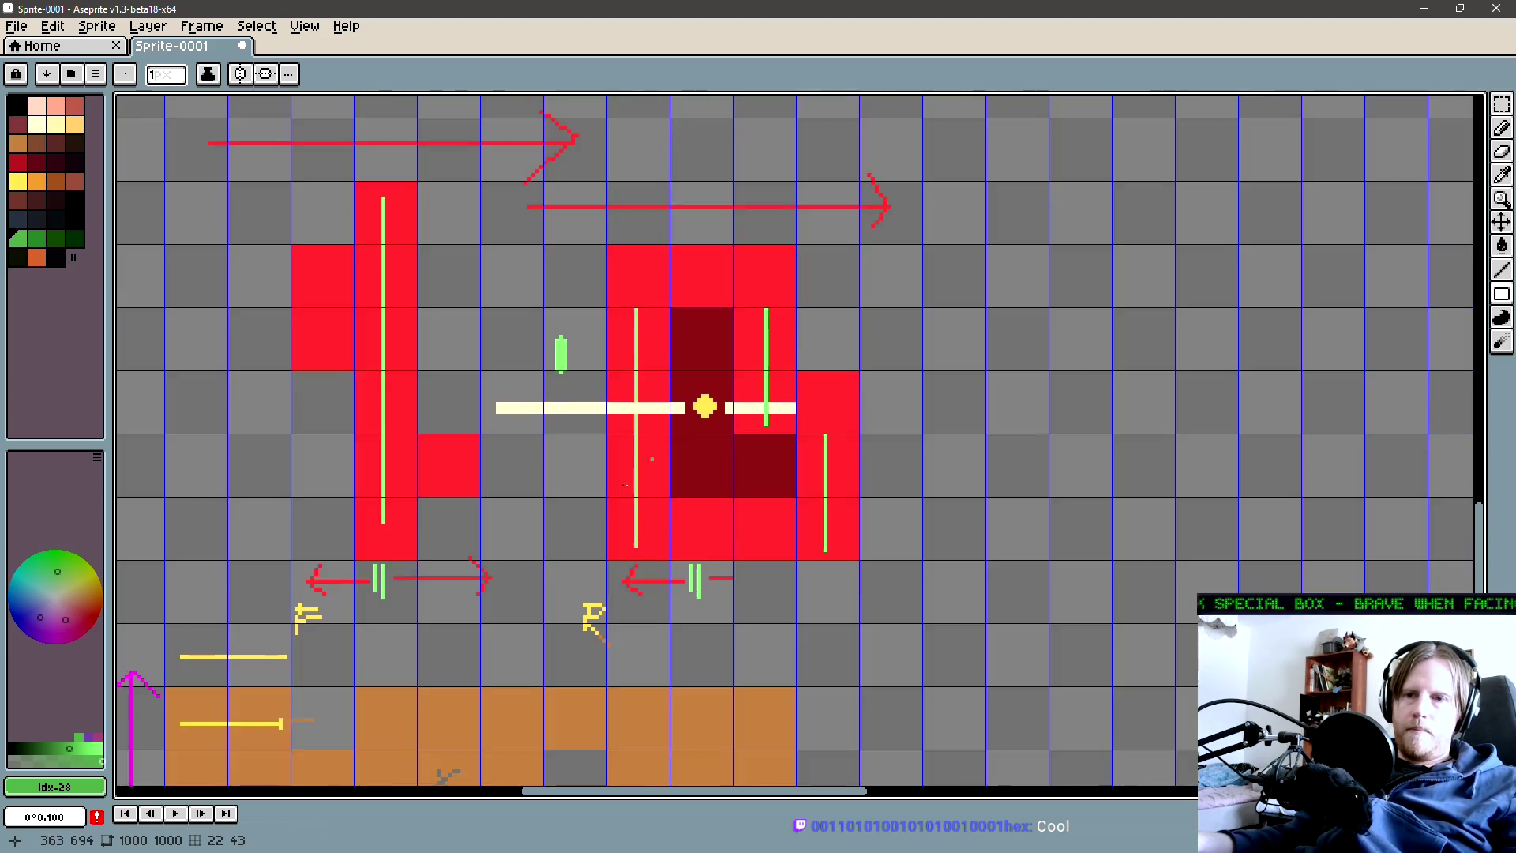
{"action": "left_click_drag", "start_coordinate": [651, 458], "coordinate": [884, 229]}
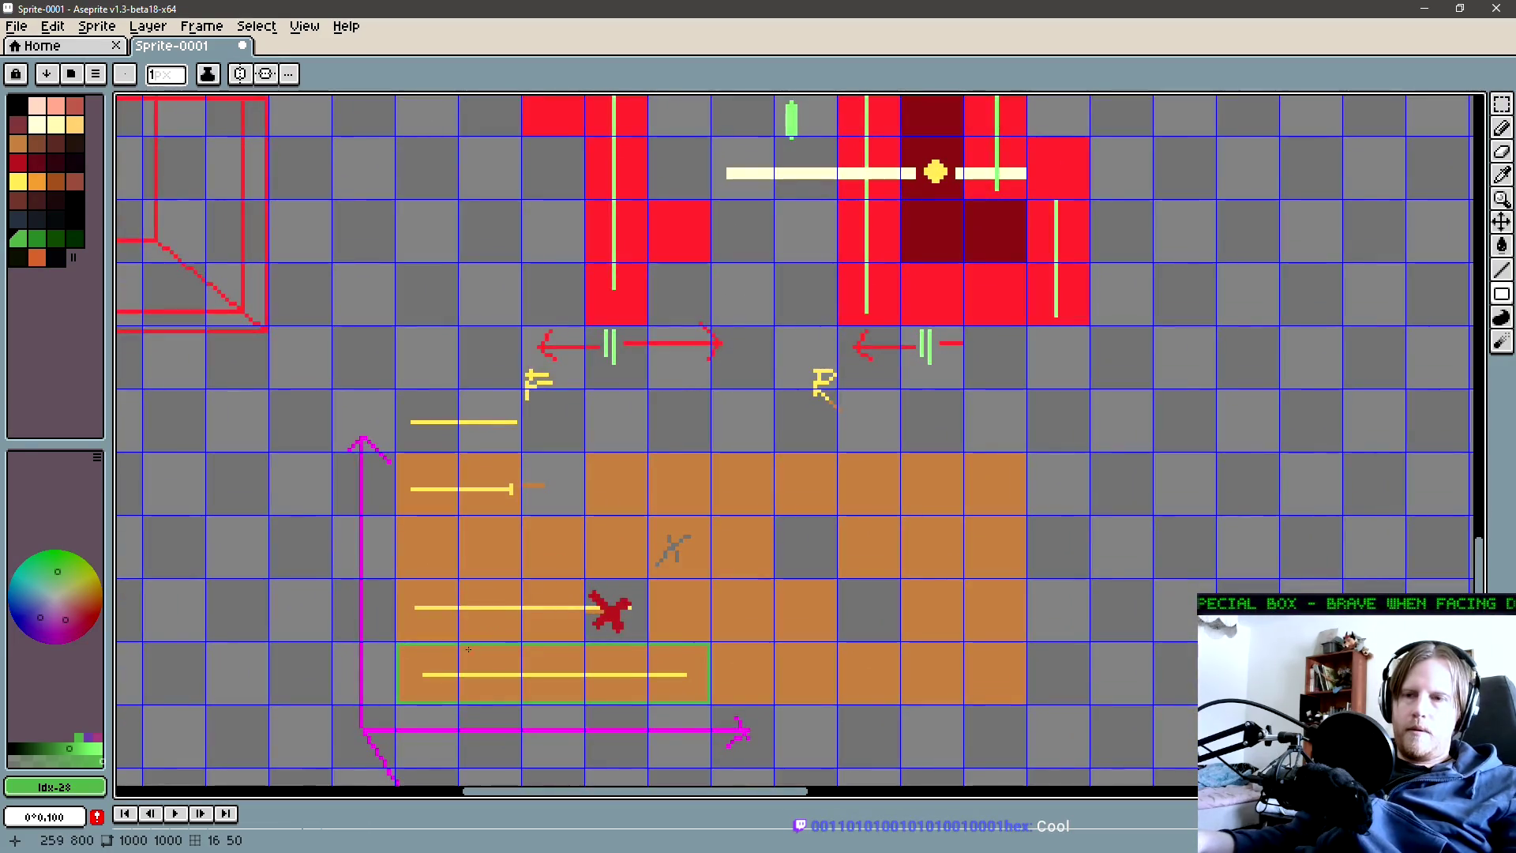
{"action": "left_click_drag", "start_coordinate": [447, 657], "coordinate": [429, 564]}
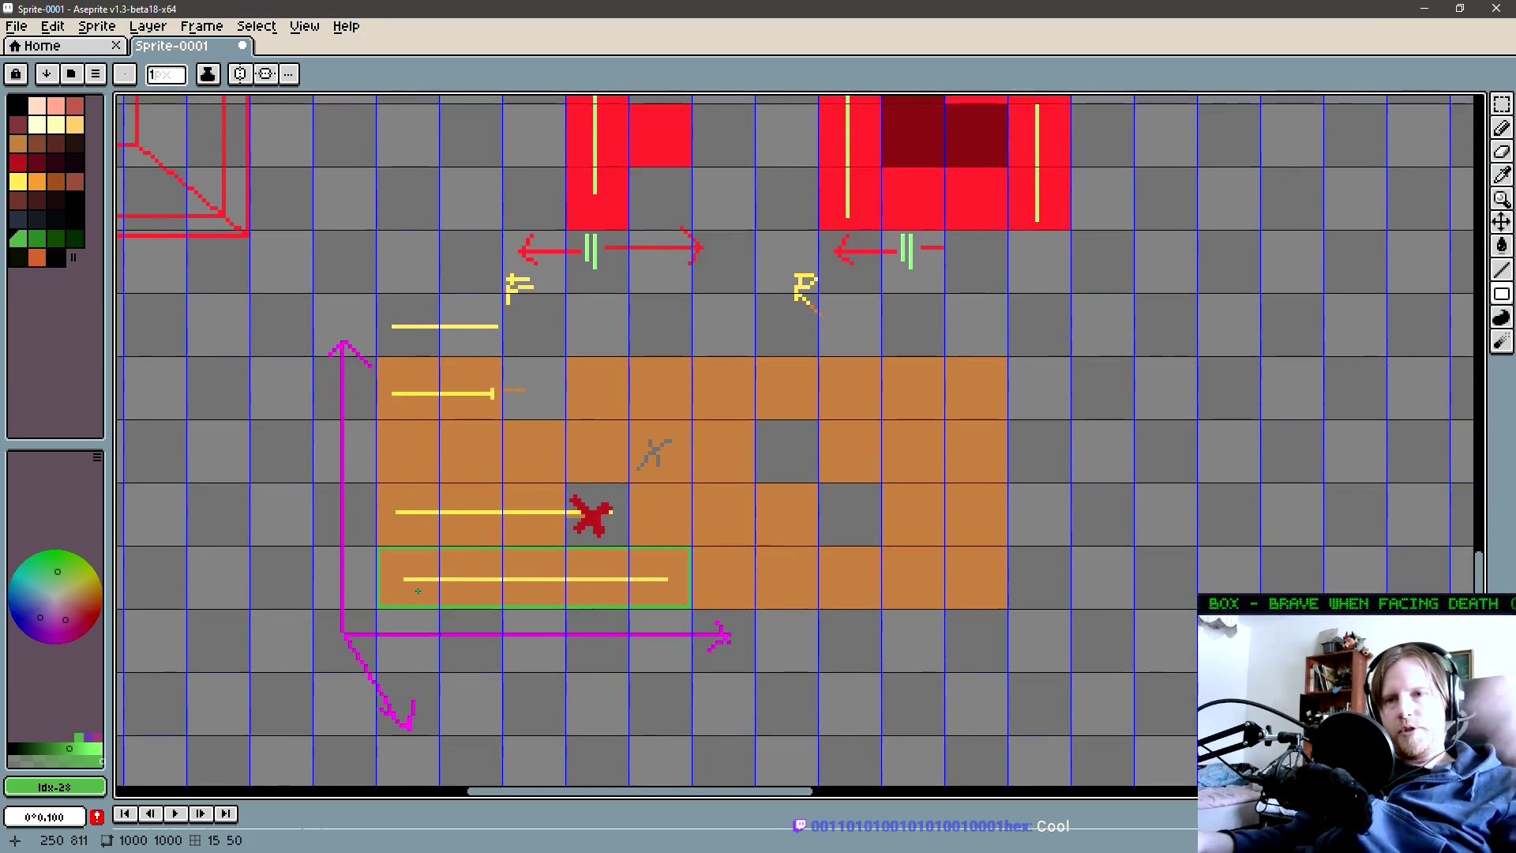
{"action": "scroll", "coordinate": [396, 587], "scroll_direction": "up", "scroll_amount": 1}
{"action": "scroll", "coordinate": [394, 592], "scroll_direction": "up", "scroll_amount": 1}
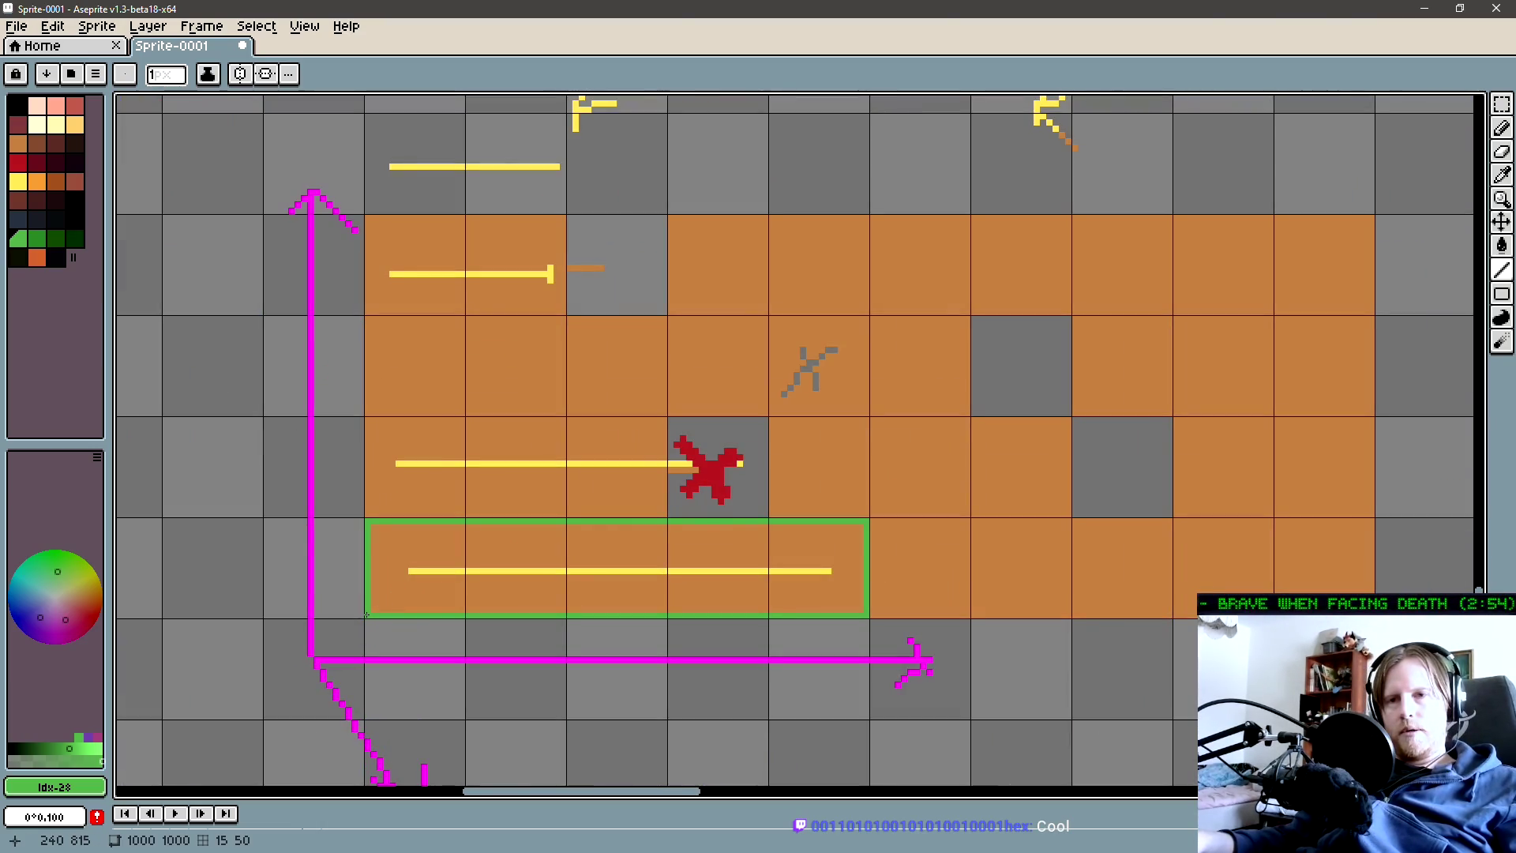
Eyedrop the border green and redraw the rectangle around the bottom yellow line
{"action": "left_click", "coordinate": [368, 614], "text": "alt"}
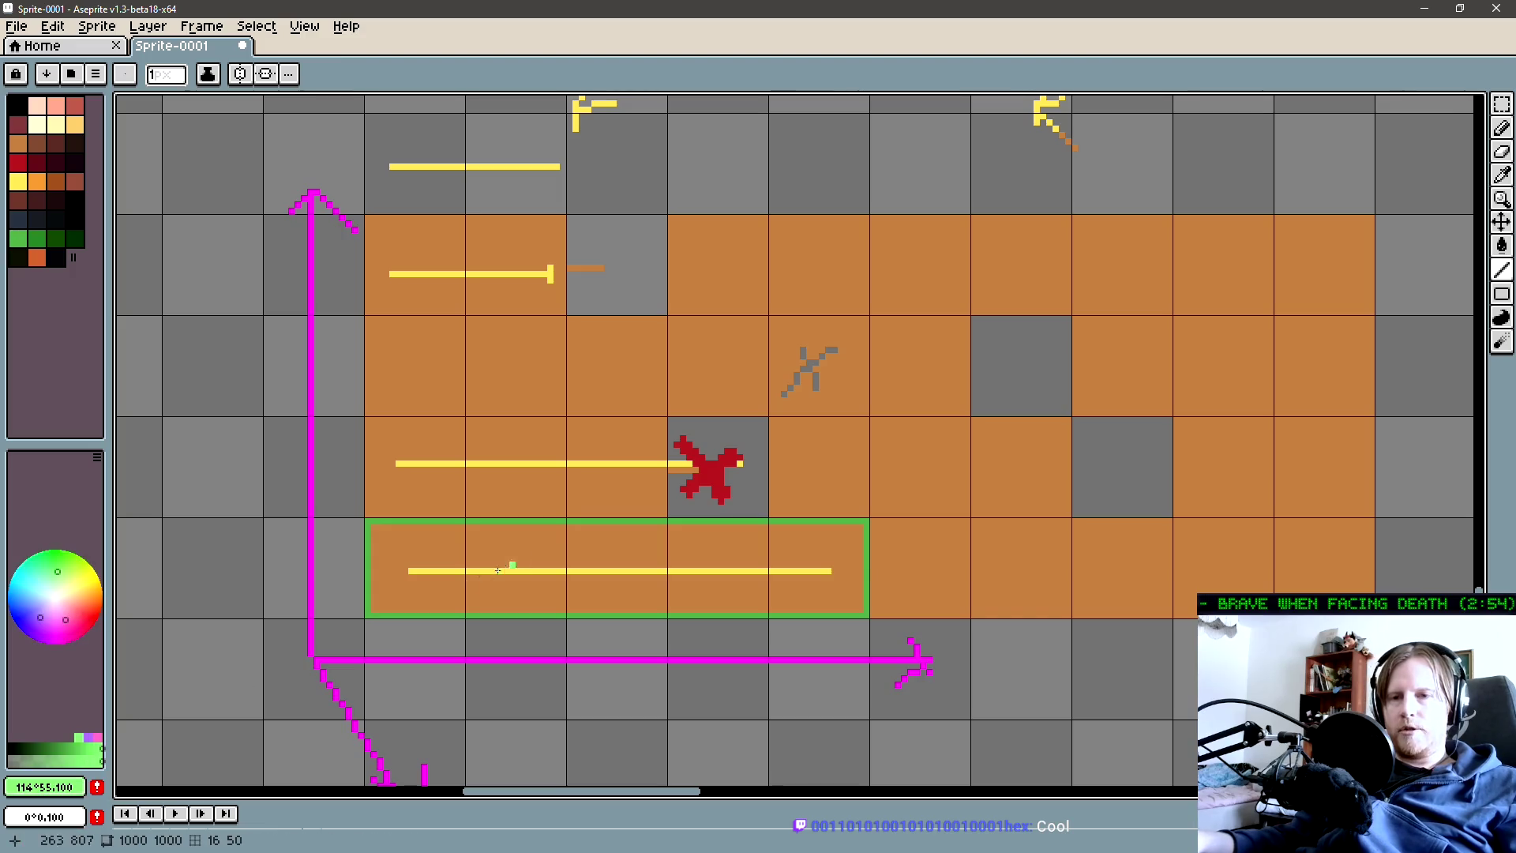
{"action": "key", "text": "u"}
{"action": "left_click_drag", "start_coordinate": [372, 616], "coordinate": [866, 520]}
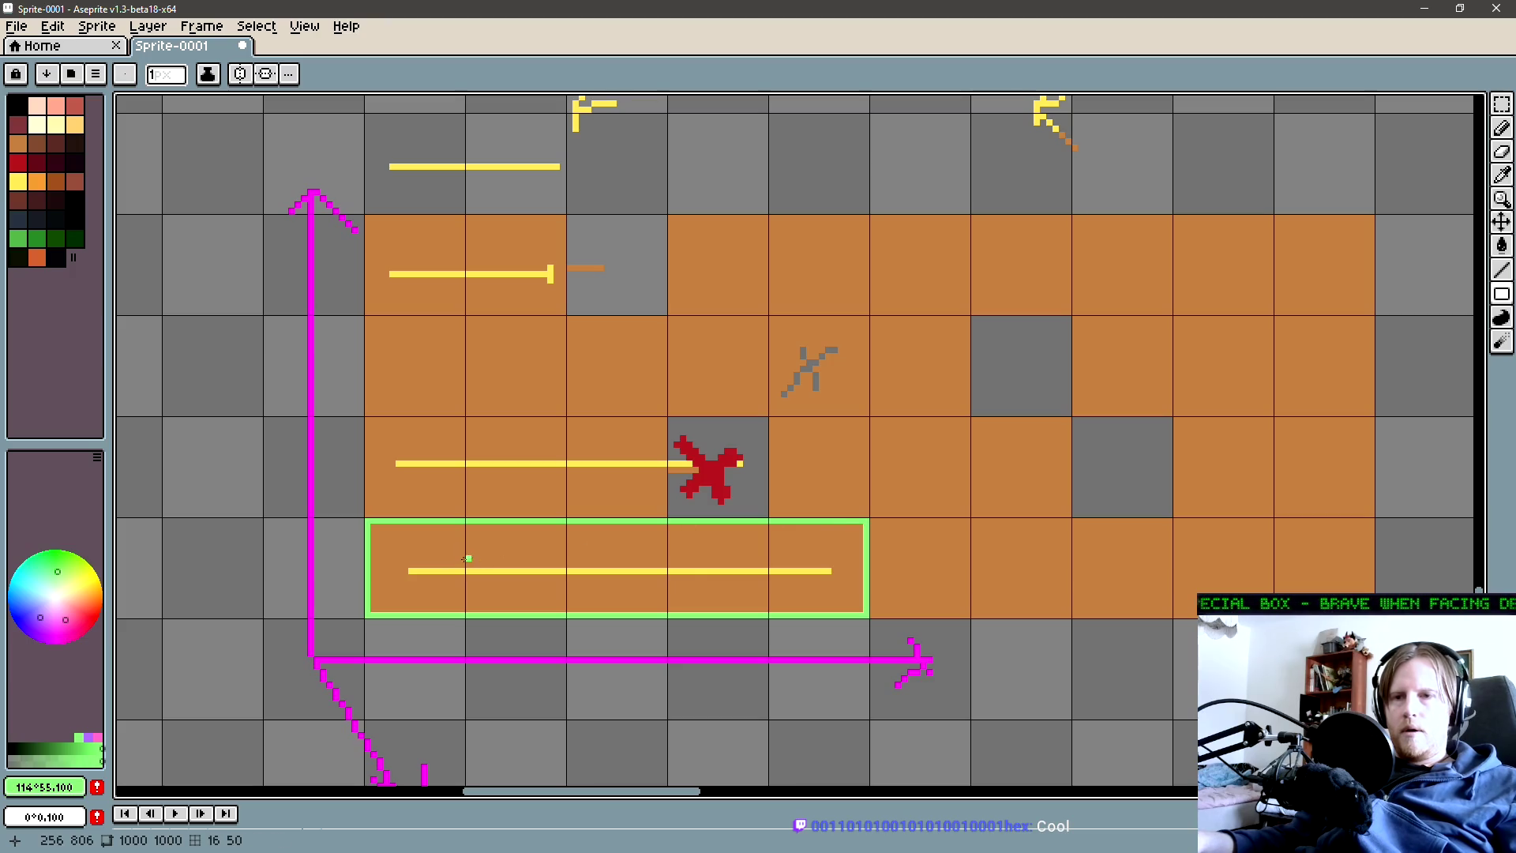
{"action": "key", "text": "ctrl+apostrophe"}
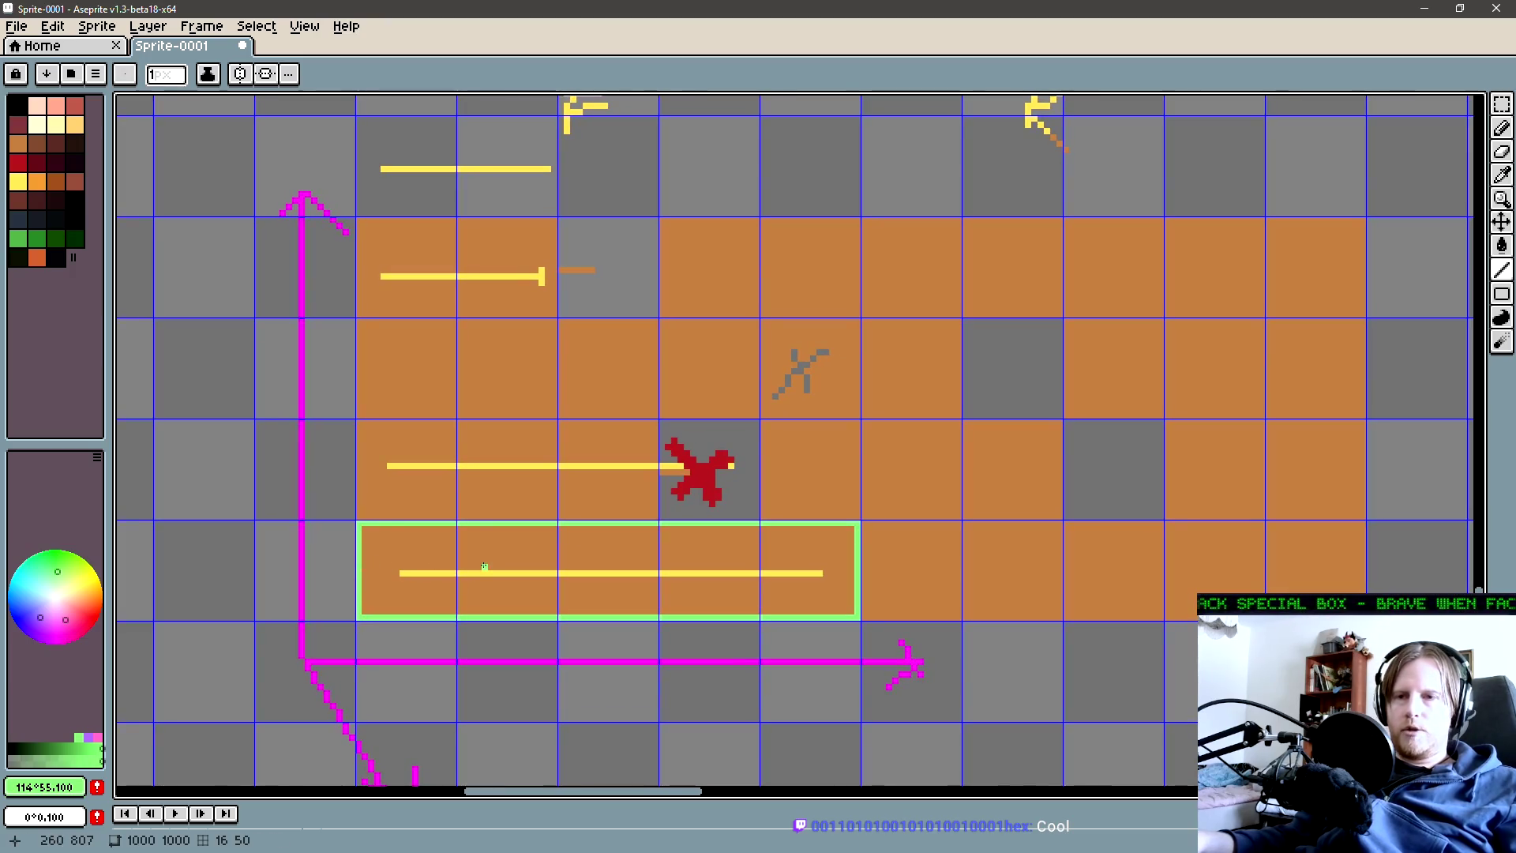
Try a green pencil stroke along the bottom line, undo it, and zoom out
{"action": "key", "text": "b"}
{"action": "mouse_move", "coordinate": [391, 599]}
{"action": "left_mouse_down"}
{"action": "mouse_move", "coordinate": [563, 560]}
{"action": "mouse_move", "coordinate": [792, 560]}
{"action": "left_mouse_up"}
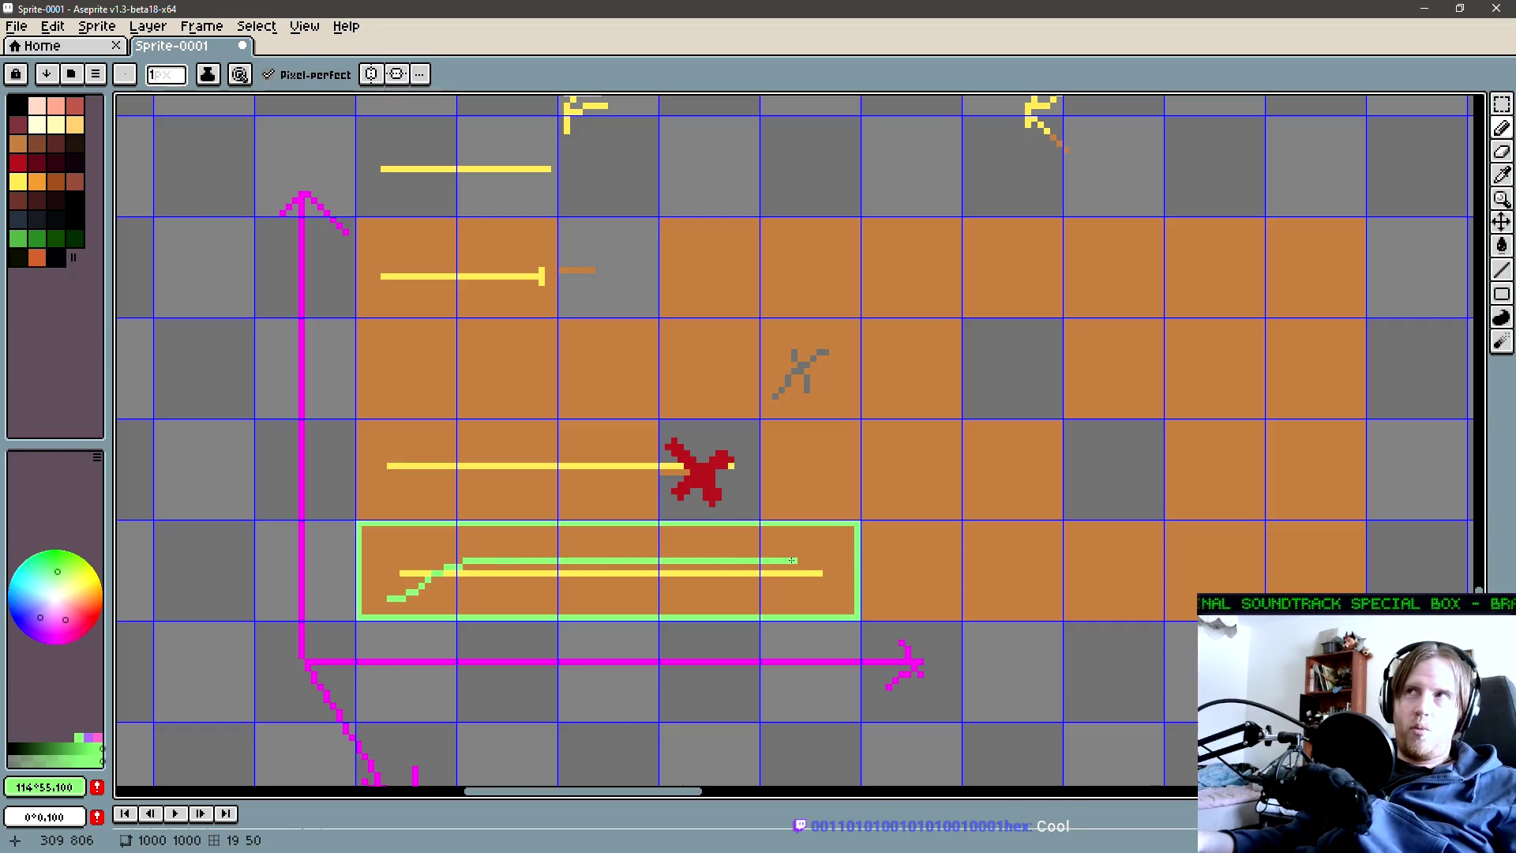
{"action": "key", "text": "ctrl+z"}
{"action": "scroll", "coordinate": [609, 561], "scroll_direction": "down", "scroll_amount": 3}
Zoom and pan the board toward the right side of the sketch
{"action": "scroll", "coordinate": [560, 574], "scroll_direction": "up", "scroll_amount": 2}
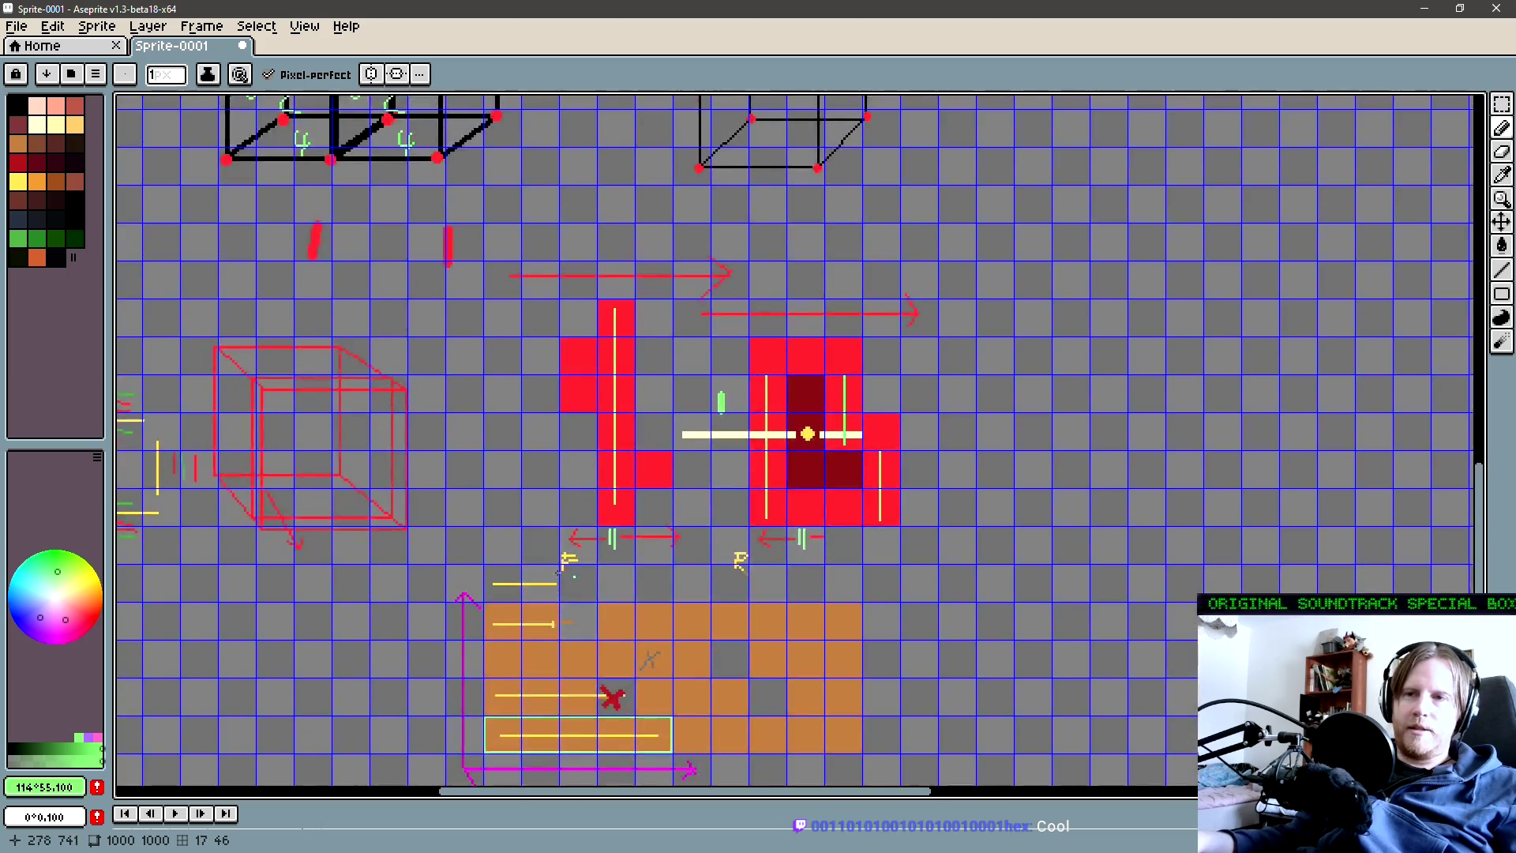
{"action": "left_click_drag", "start_coordinate": [558, 574], "coordinate": [590, 534]}
{"action": "scroll", "coordinate": [576, 569], "scroll_direction": "down", "scroll_amount": 3}
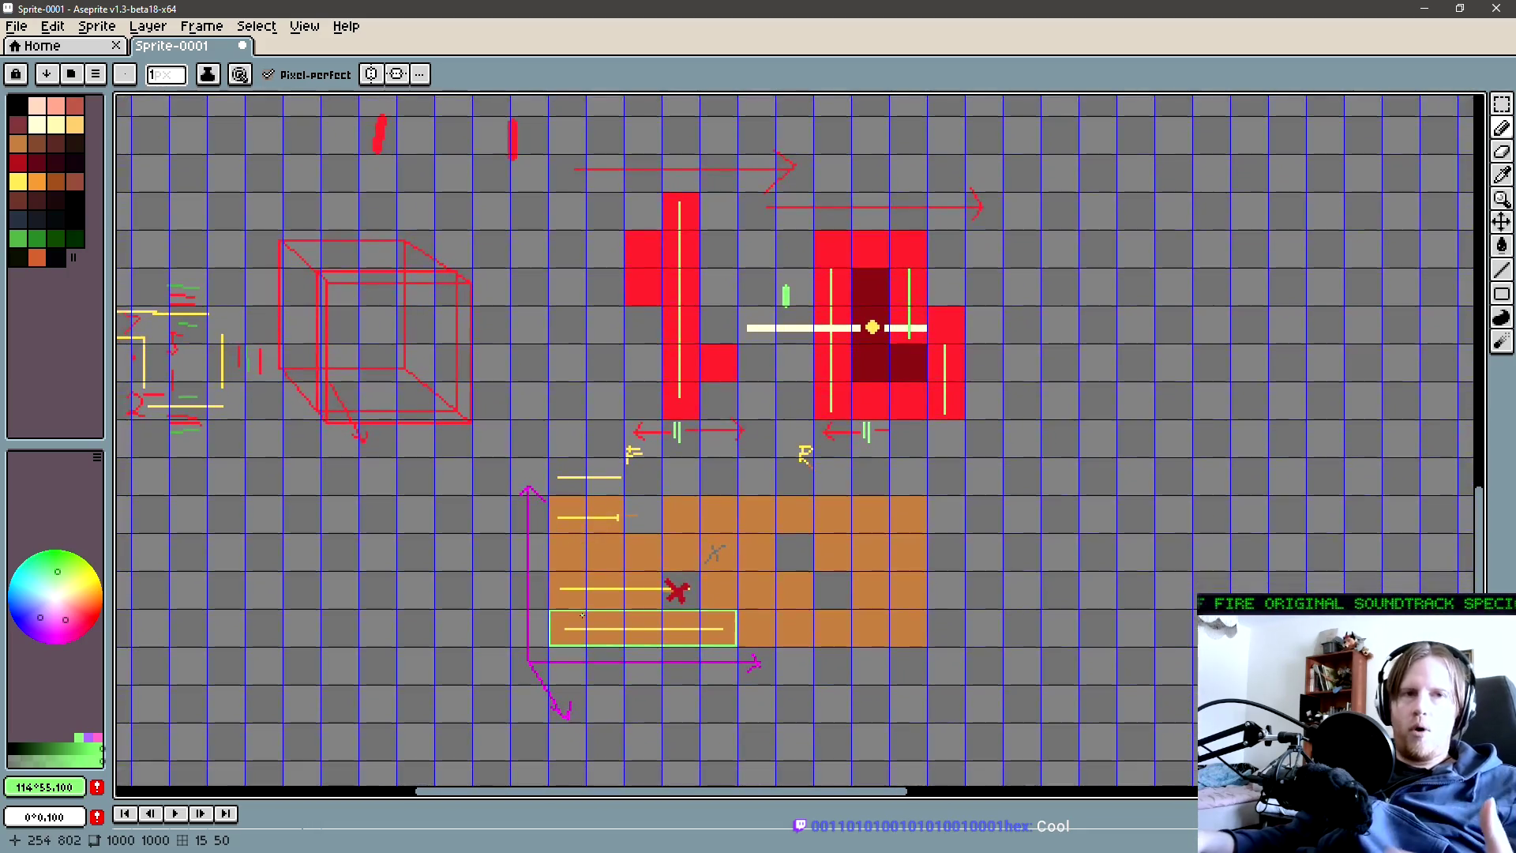
{"action": "scroll", "coordinate": [576, 621], "scroll_direction": "down", "scroll_amount": 1}
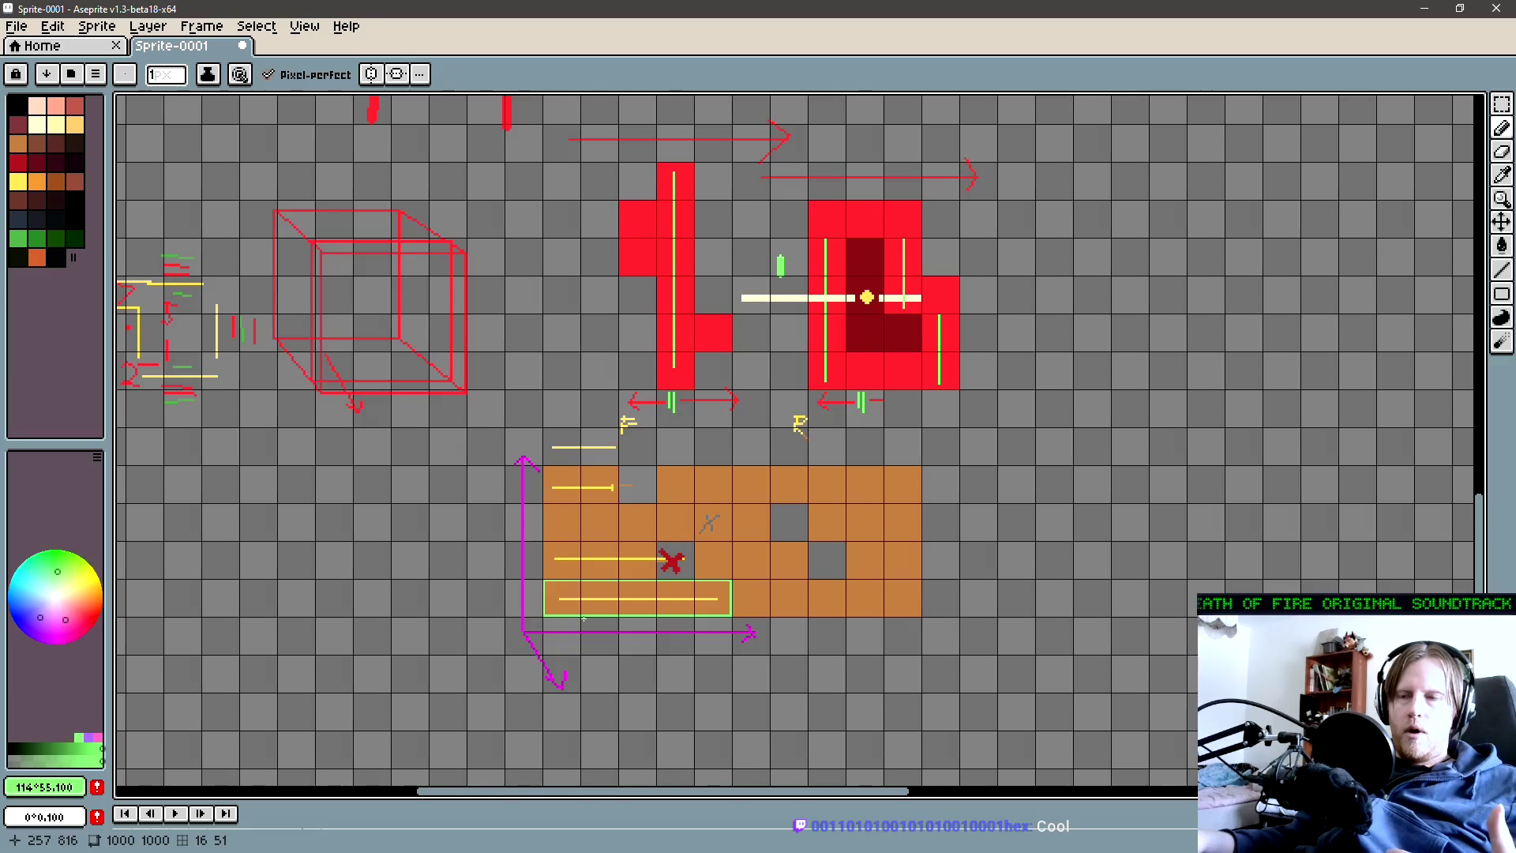
{"action": "left_click_drag", "start_coordinate": [580, 620], "coordinate": [741, 594]}
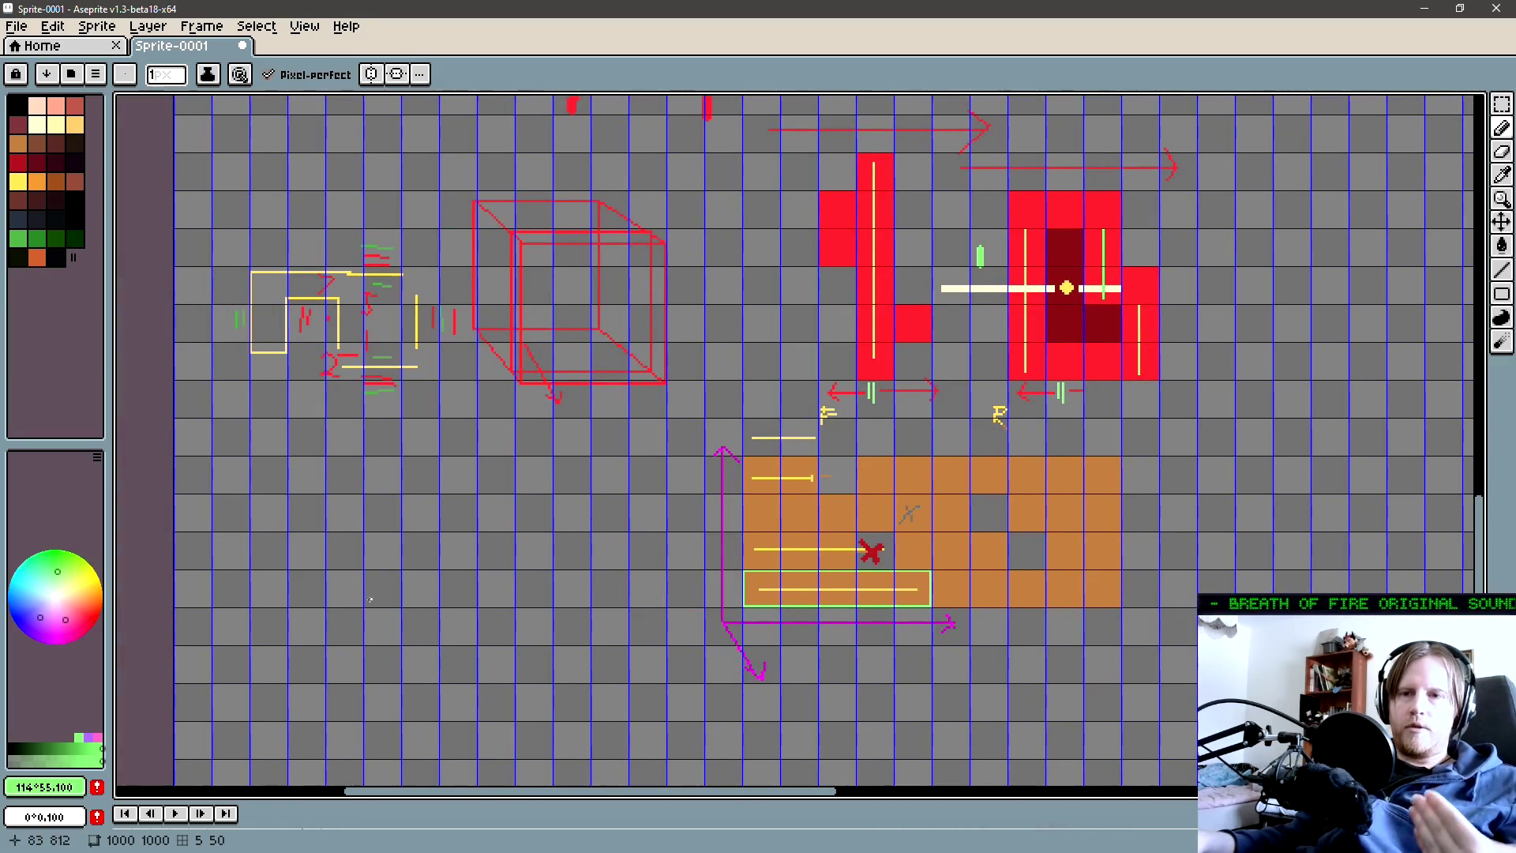
Marquee-select the empty area left of the orange tiles
{"action": "key", "text": "m"}
{"action": "mouse_move", "coordinate": [323, 722]}
{"action": "left_mouse_down"}
{"action": "mouse_move", "coordinate": [595, 490]}
{"action": "mouse_move", "coordinate": [569, 531]}
{"action": "left_mouse_up"}
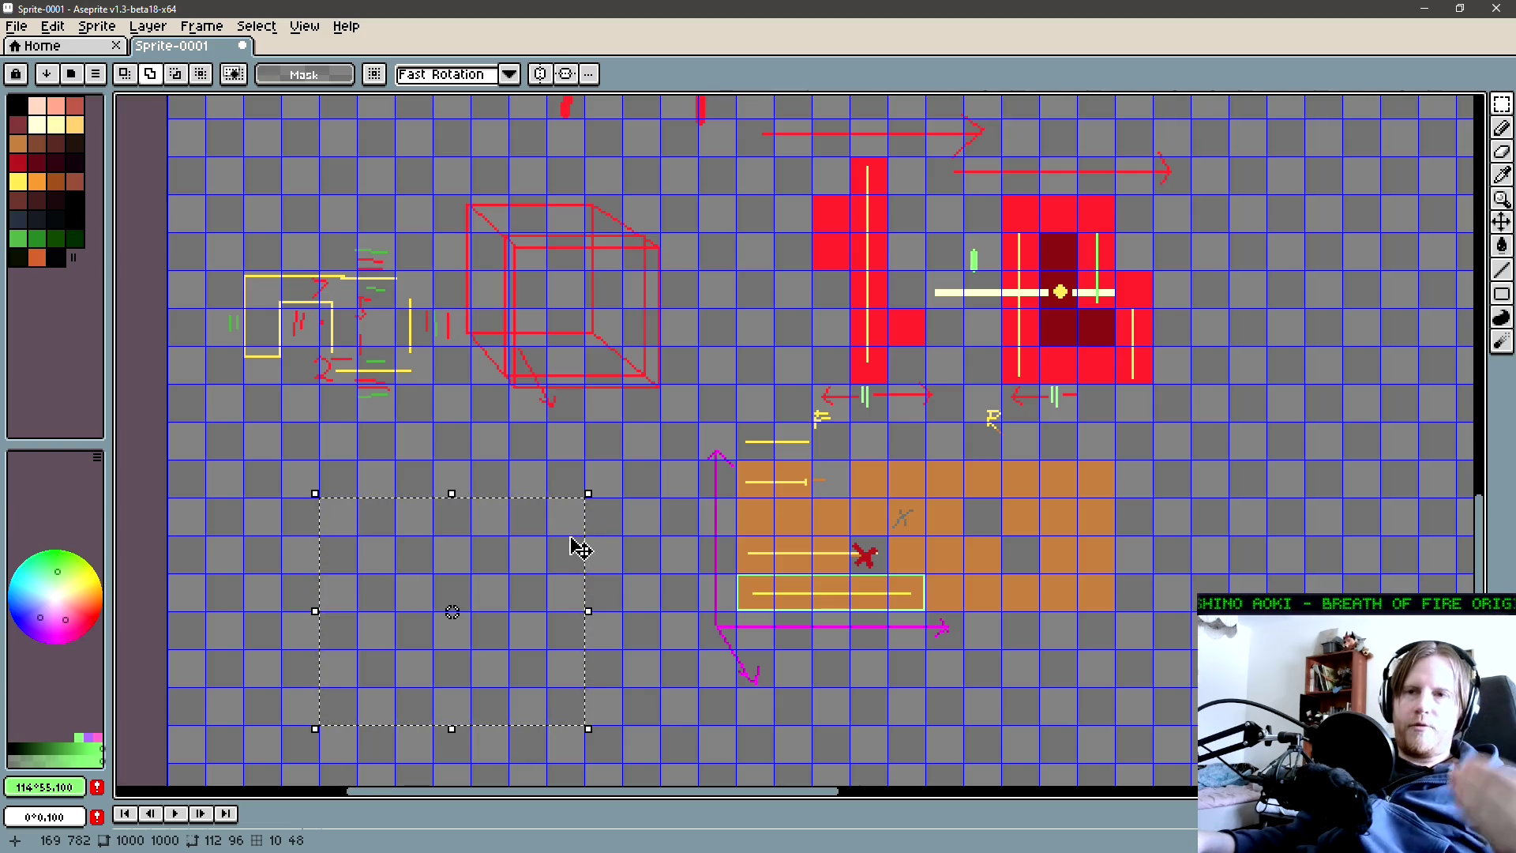
{"action": "left_click_drag", "start_coordinate": [551, 558], "coordinate": [545, 525]}
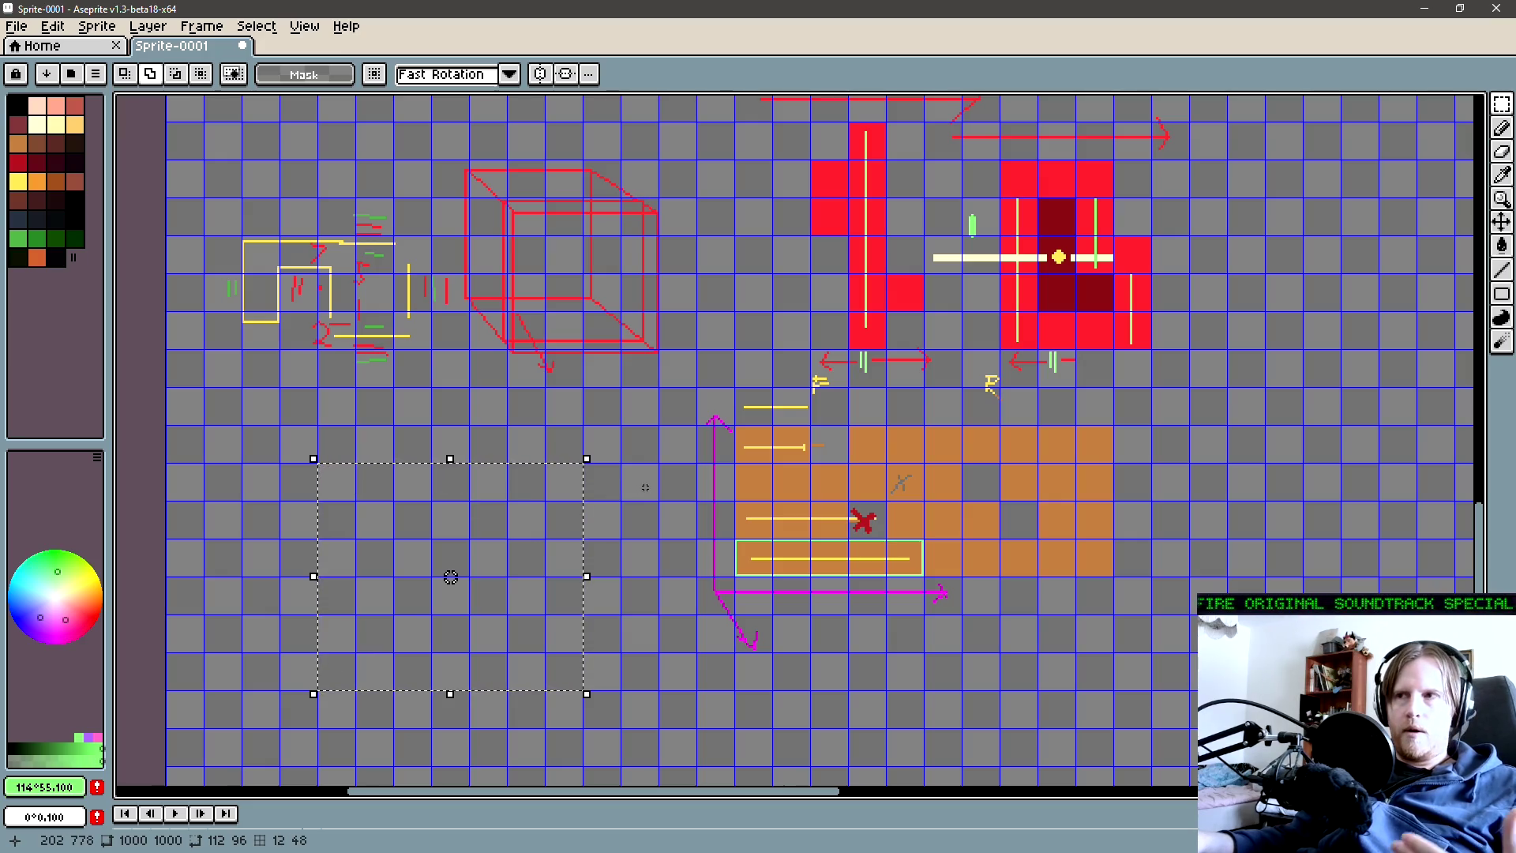
Zoom in on the red tile groups and the orange tile block
{"action": "scroll", "coordinate": [645, 487], "scroll_direction": "up", "scroll_amount": 4}
{"action": "scroll", "coordinate": [645, 487], "scroll_direction": "right", "scroll_amount": 5}
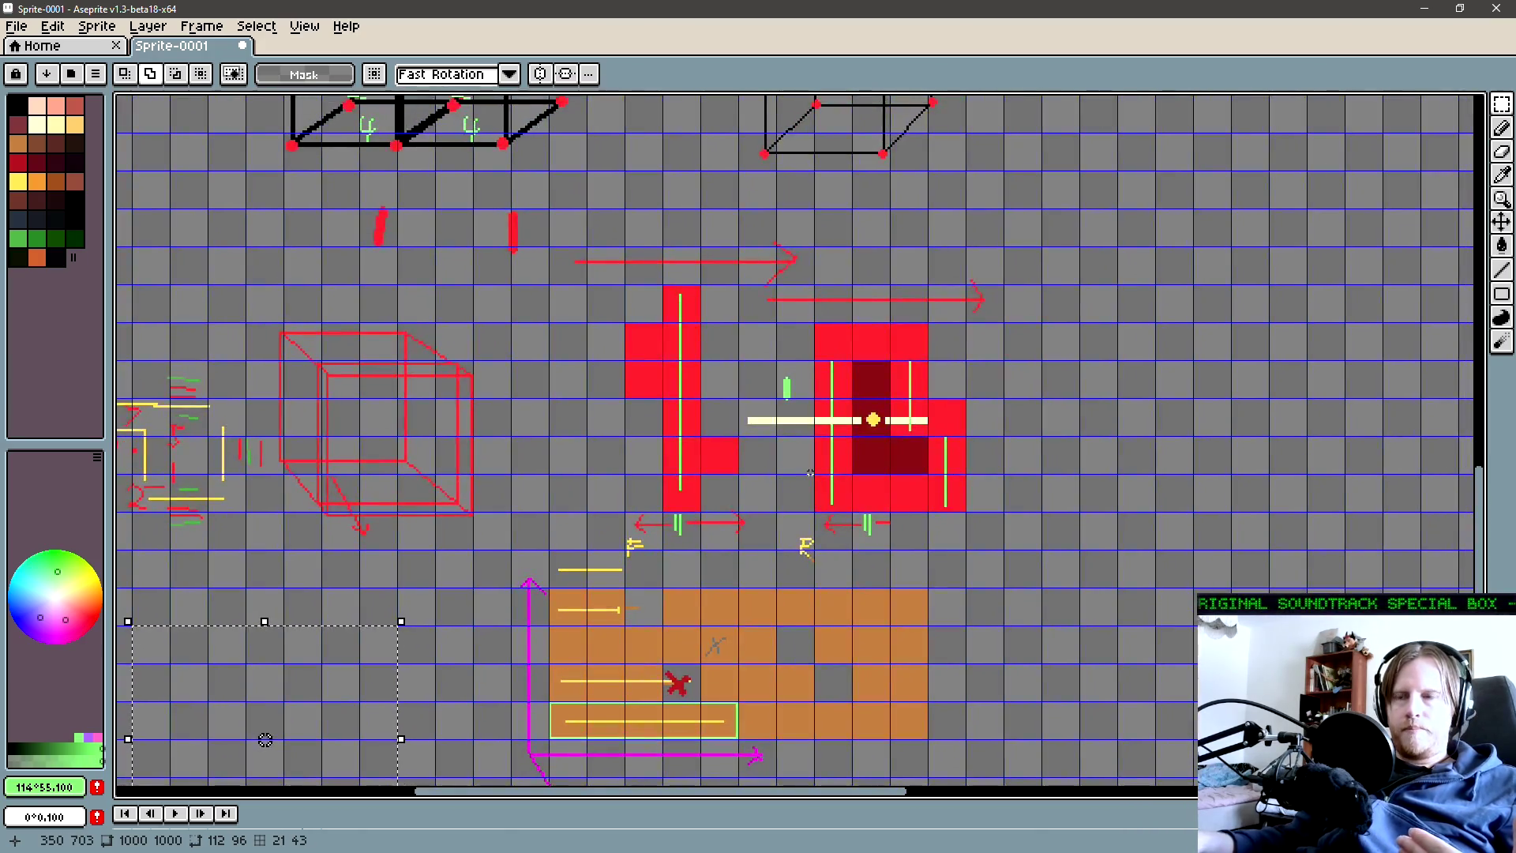
{"action": "mouse_move", "coordinate": [751, 511]}
{"action": "left_mouse_down"}
{"action": "mouse_move", "coordinate": [673, 509]}
{"action": "mouse_move", "coordinate": [883, 355]}
{"action": "mouse_move", "coordinate": [802, 424]}
{"action": "left_mouse_up"}
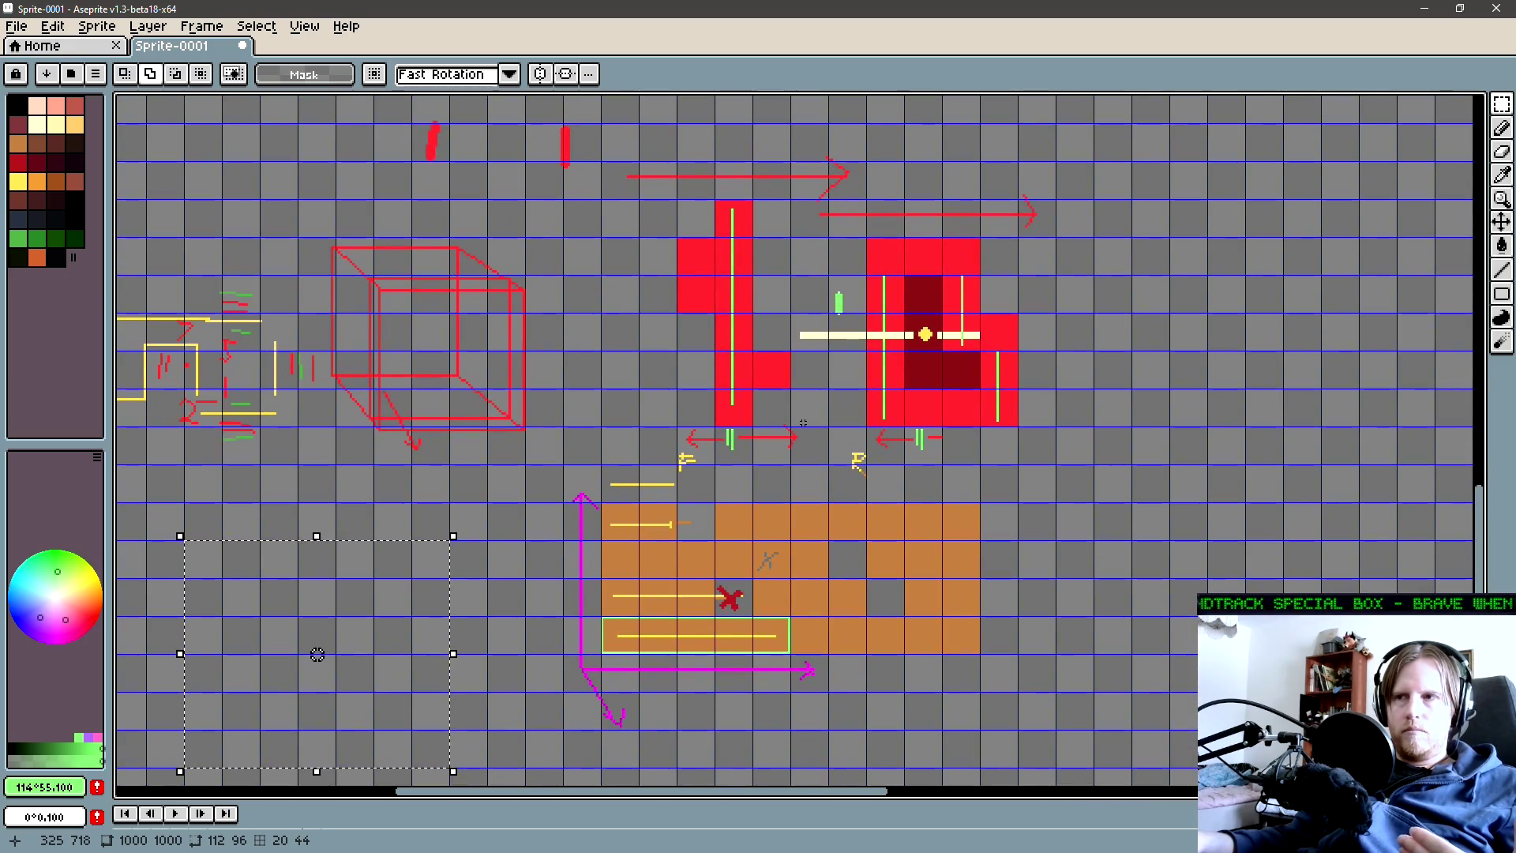
{"action": "scroll", "coordinate": [808, 421], "scroll_direction": "up", "scroll_amount": 1}
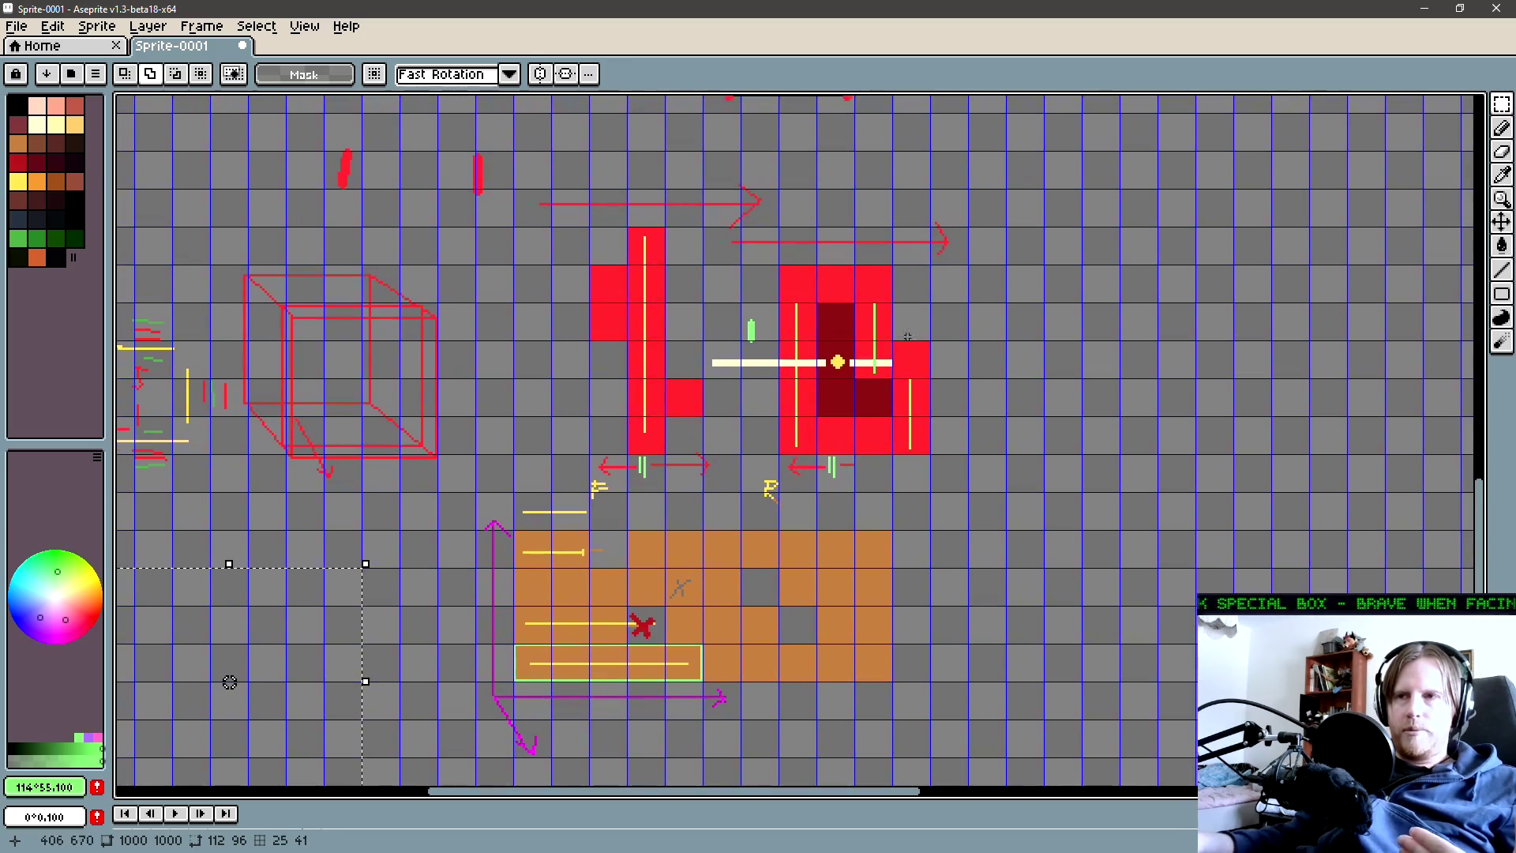
{"action": "scroll", "coordinate": [585, 451], "scroll_direction": "up", "scroll_amount": 1}
{"action": "scroll", "coordinate": [585, 452], "scroll_direction": "up", "scroll_amount": 1}
{"action": "key", "text": "b"}
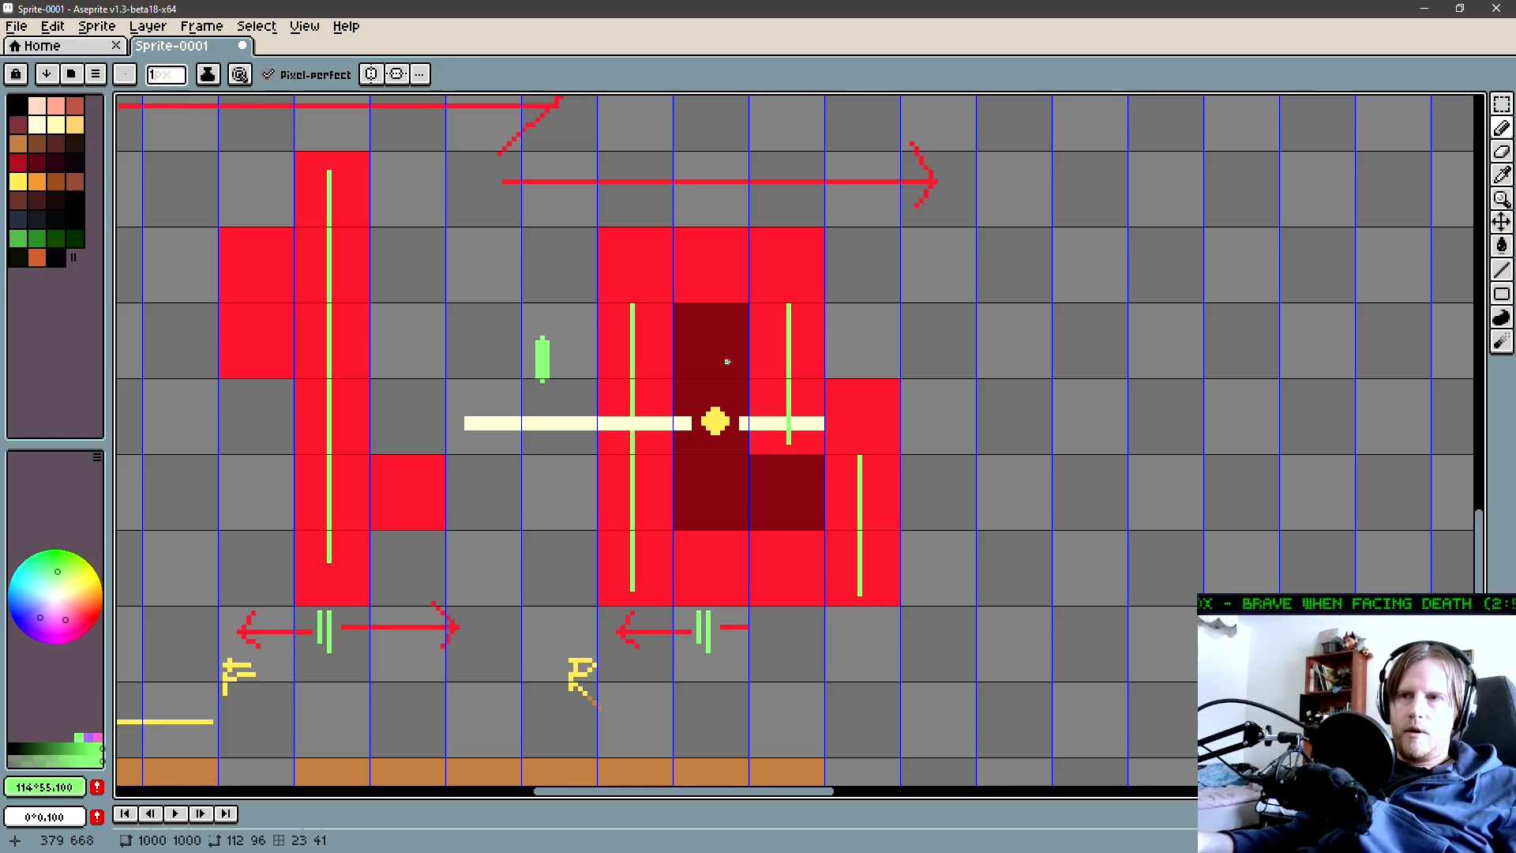
{"action": "left_click_drag", "start_coordinate": [788, 490], "coordinate": [660, 541]}
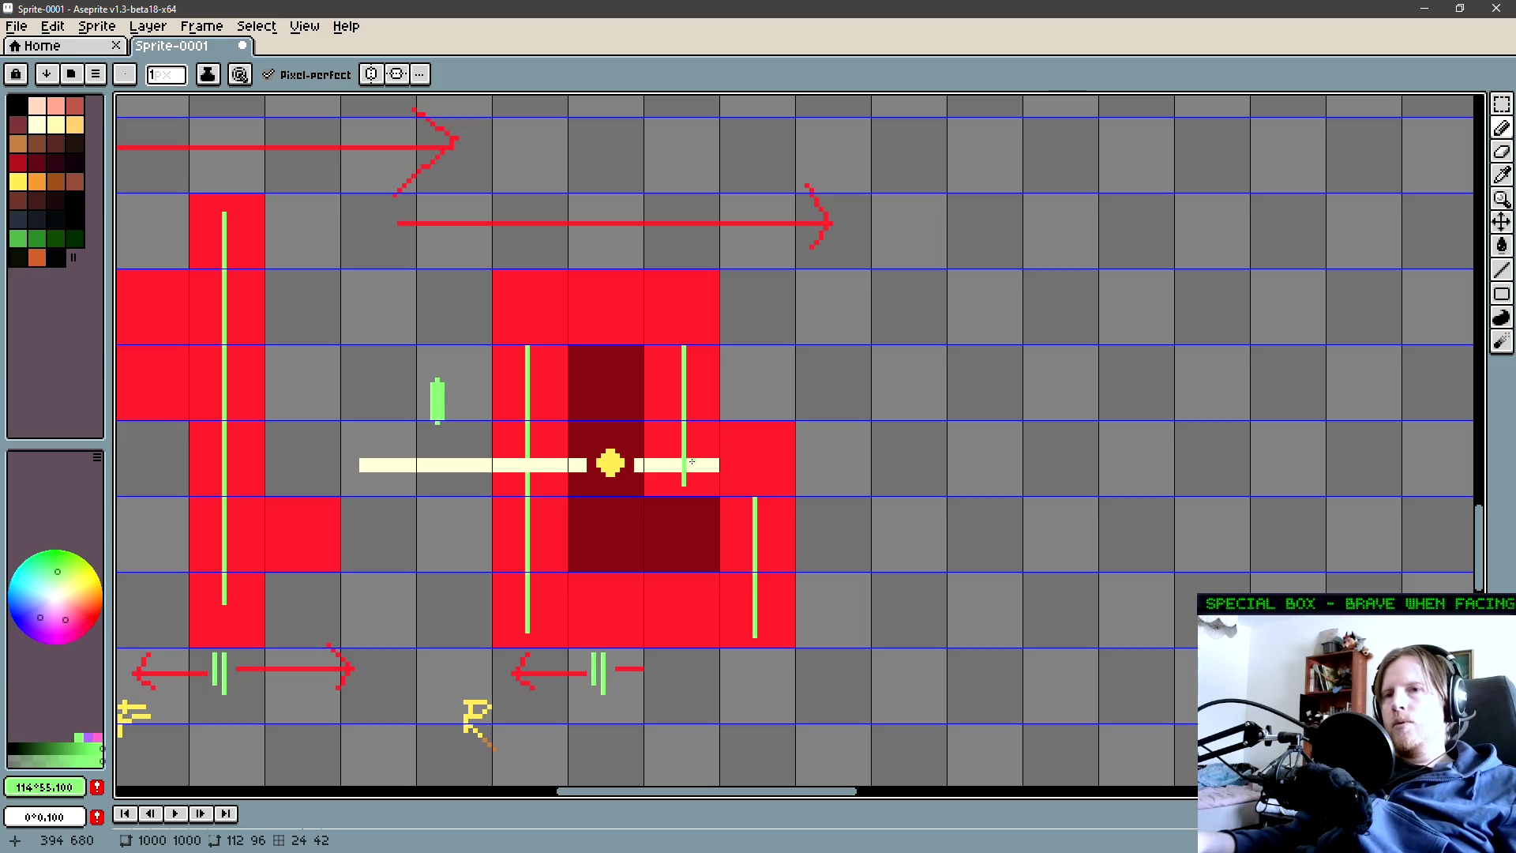
{"action": "left_click_drag", "start_coordinate": [541, 361], "coordinate": [650, 366]}
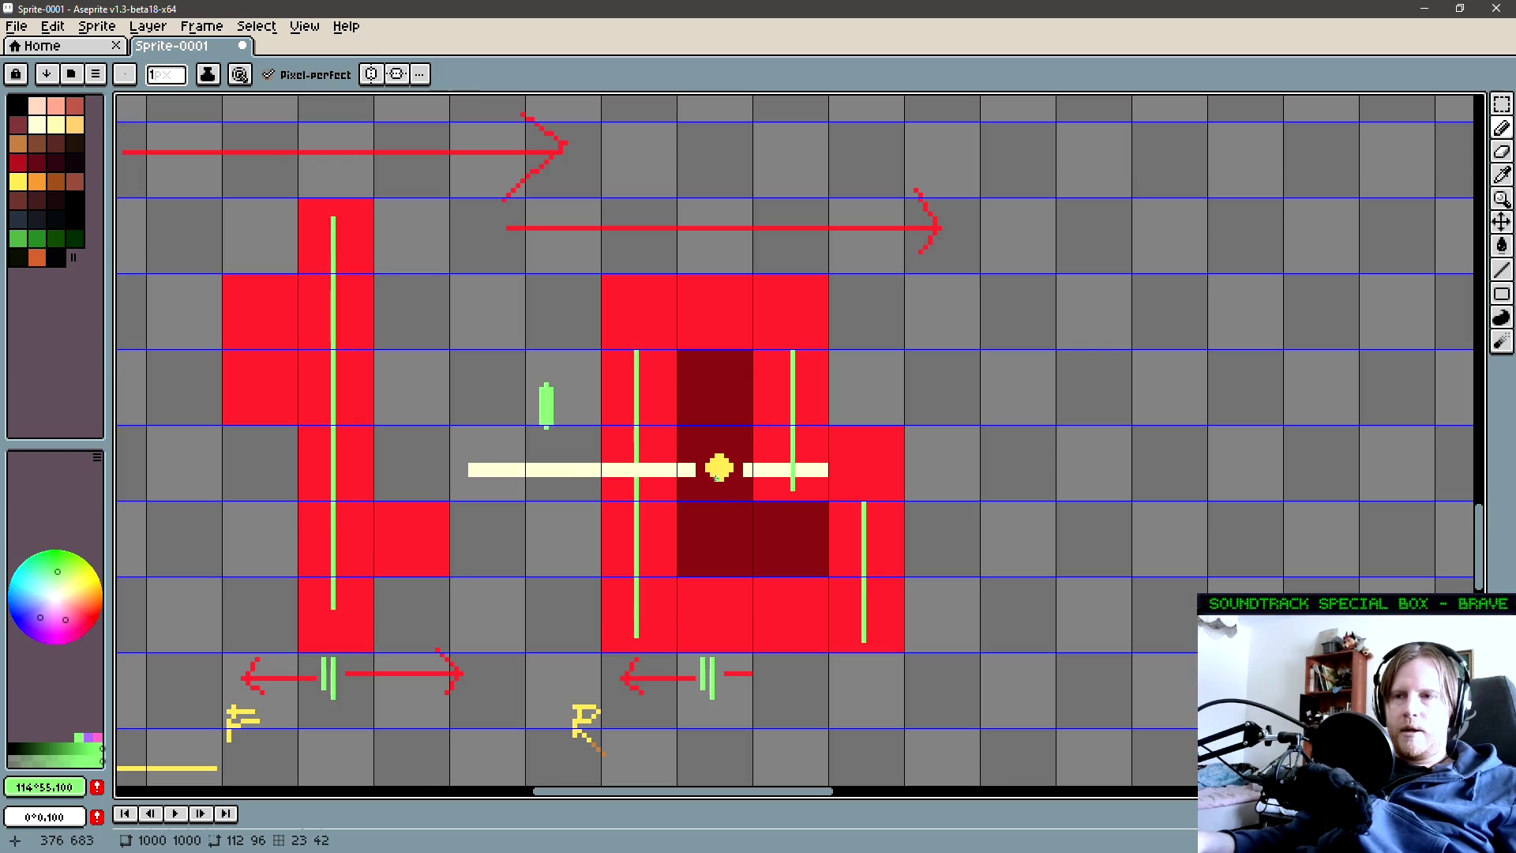
{"action": "scroll", "coordinate": [715, 474], "scroll_direction": "down", "scroll_amount": 8}
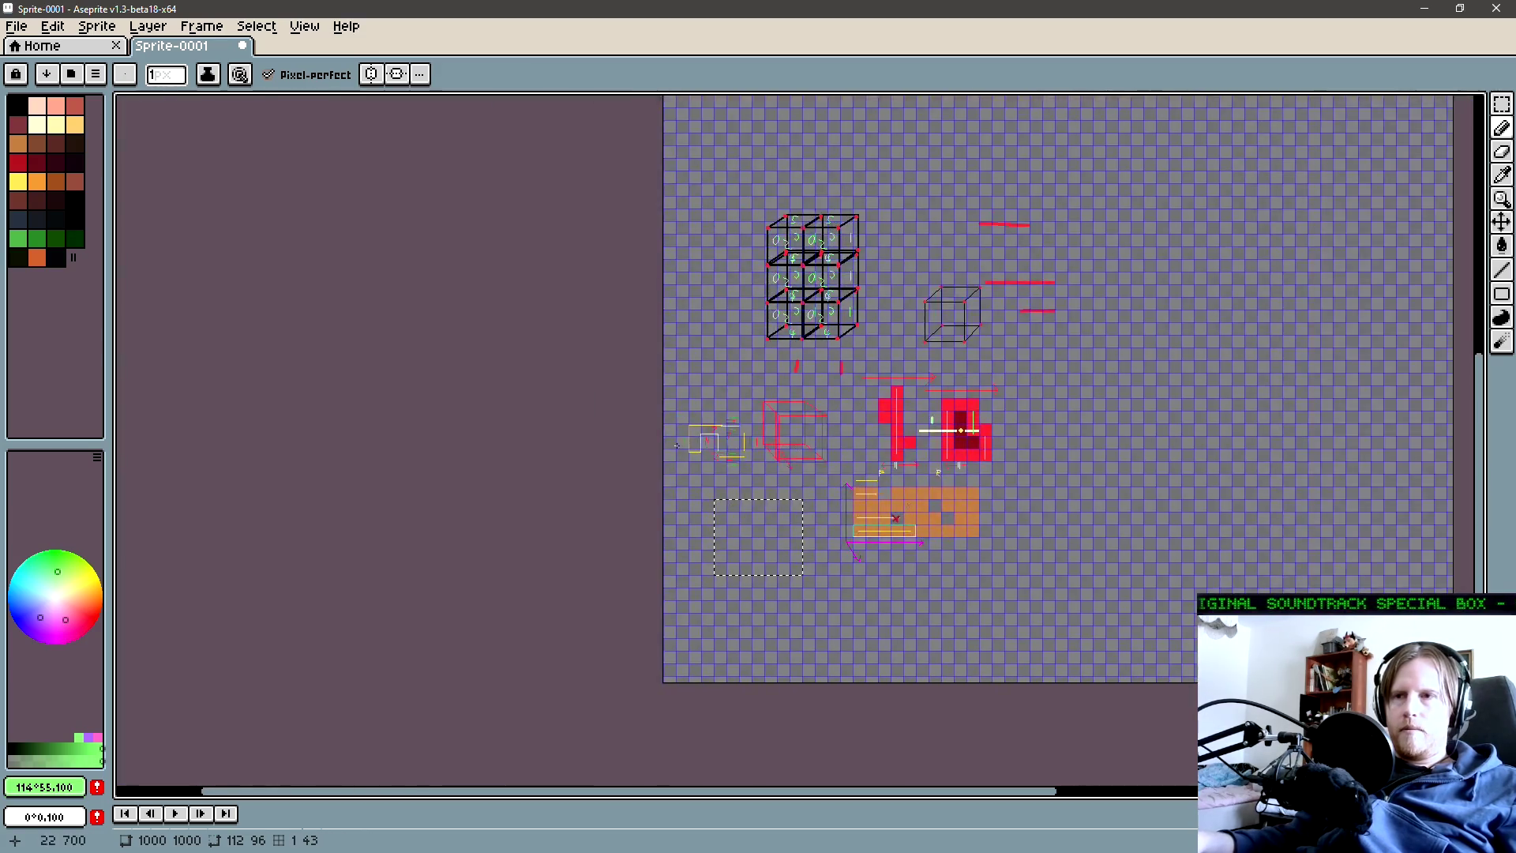
Select and delete the old brackets on the square sketch's left side
{"action": "scroll", "coordinate": [676, 445], "scroll_direction": "up", "scroll_amount": 6}
{"action": "key", "text": "m"}
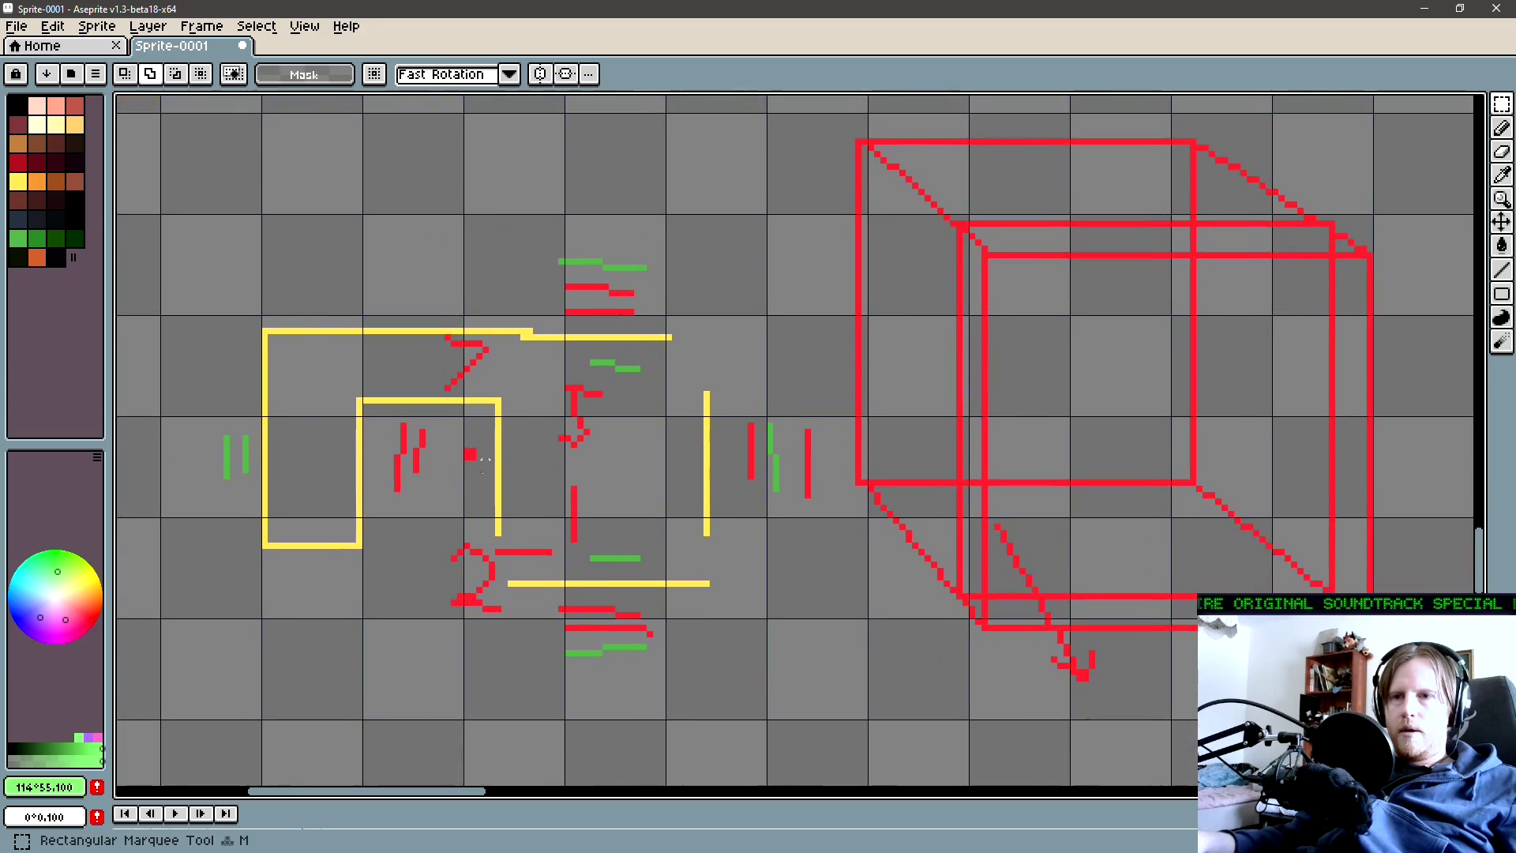
{"action": "mouse_move", "coordinate": [439, 581]}
{"action": "left_mouse_down"}
{"action": "mouse_move", "coordinate": [194, 341]}
{"action": "mouse_move", "coordinate": [192, 263]}
{"action": "left_mouse_up"}
{"action": "key", "text": "Delete"}
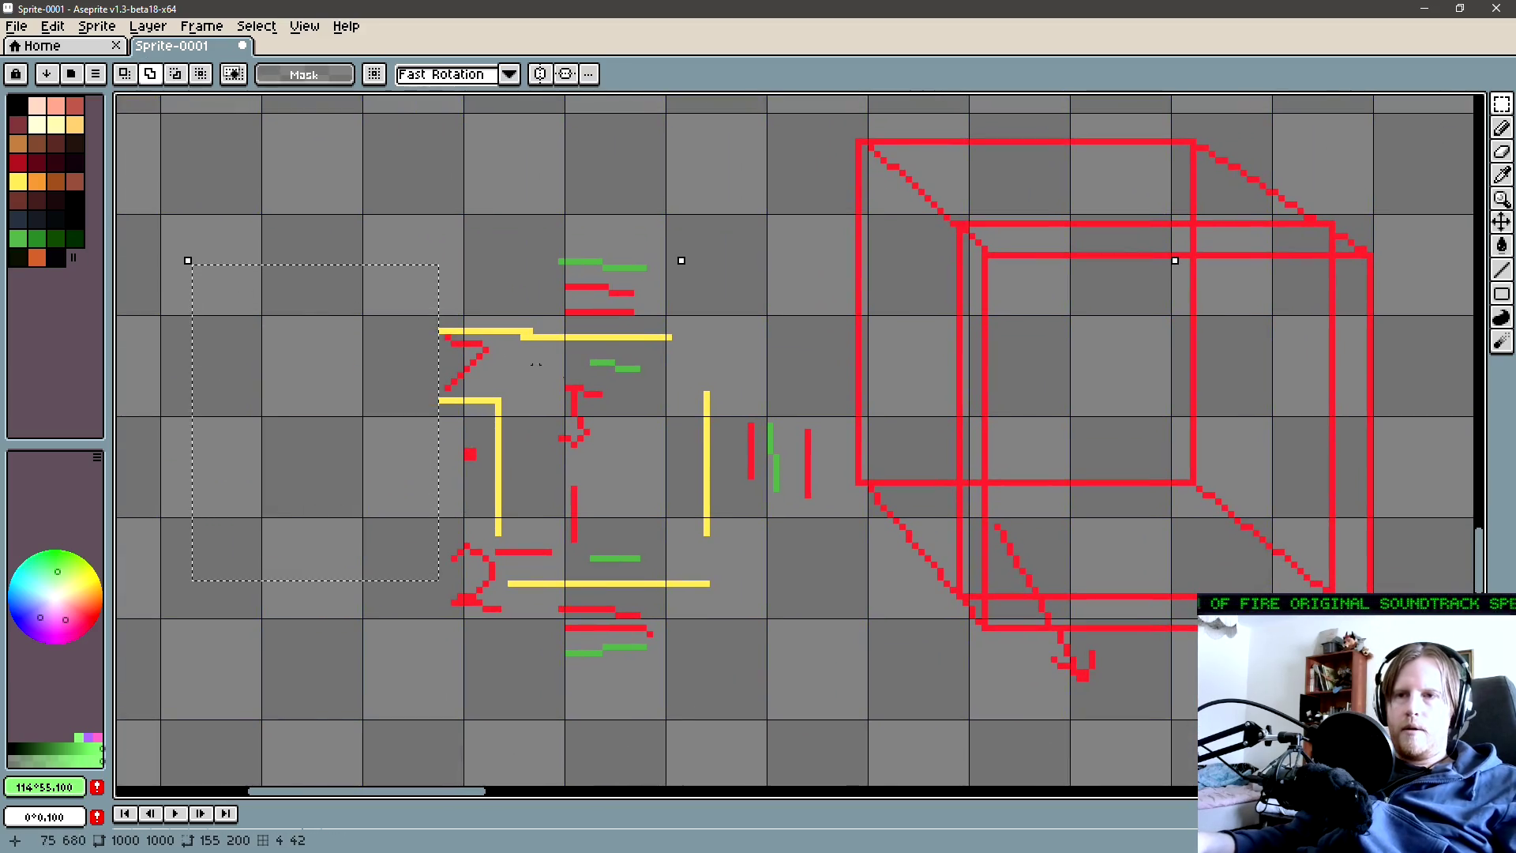
{"action": "key", "text": "ctrl+d"}
Draw a yellow left edge for the square and erase the leftover stub
{"action": "key", "text": "l"}
{"action": "left_click", "coordinate": [501, 399], "text": "alt"}
{"action": "left_click_drag", "start_coordinate": [498, 399], "coordinate": [499, 356]}
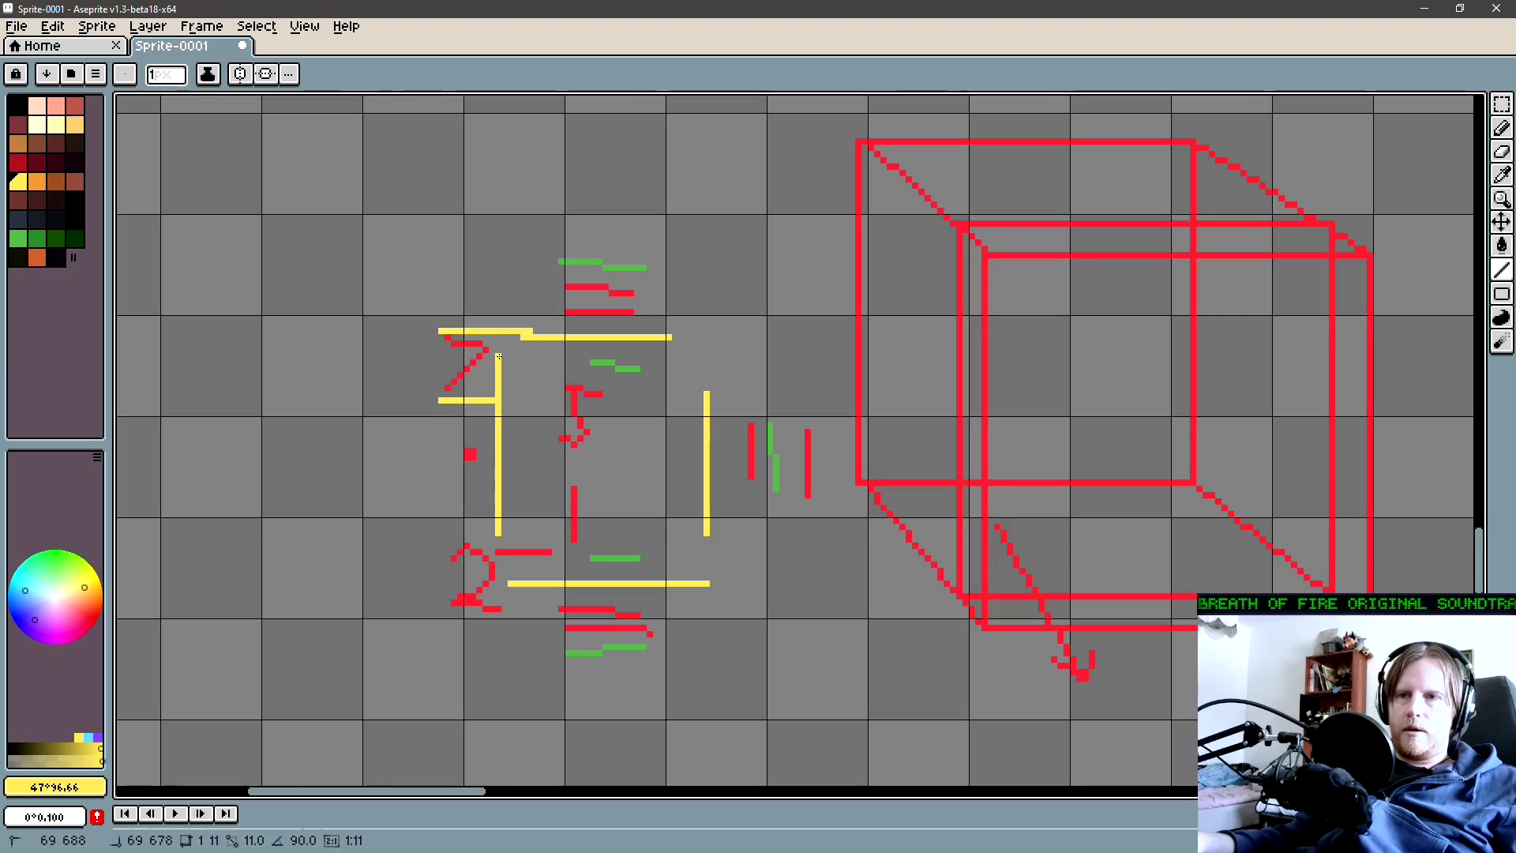
{"action": "key", "text": "e"}
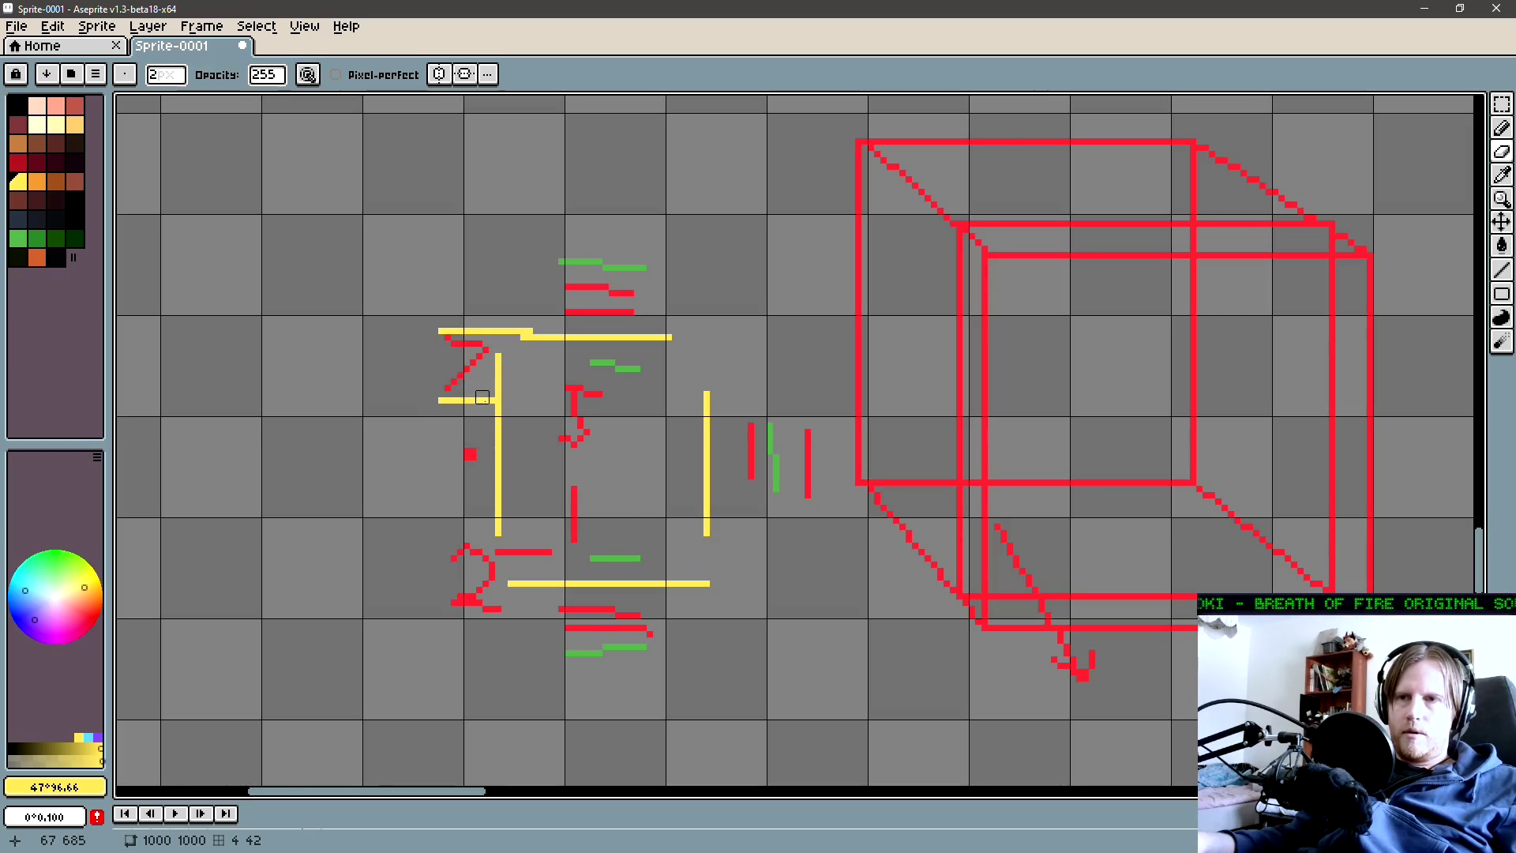
{"action": "left_click_drag", "start_coordinate": [489, 403], "coordinate": [401, 404]}
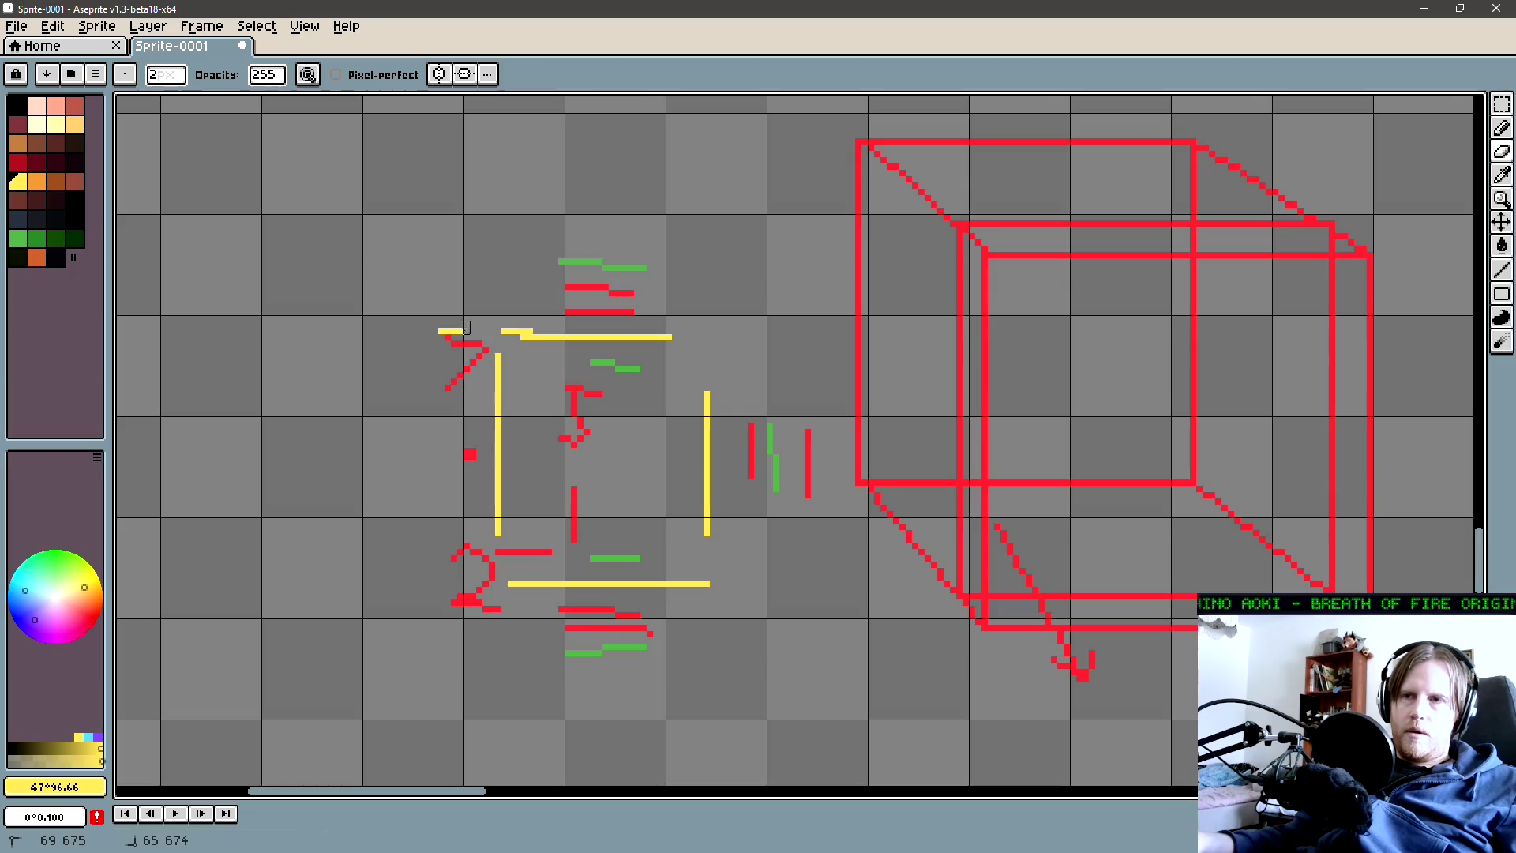
Add a green vertical tick to the left of the square
{"action": "key", "text": "b"}
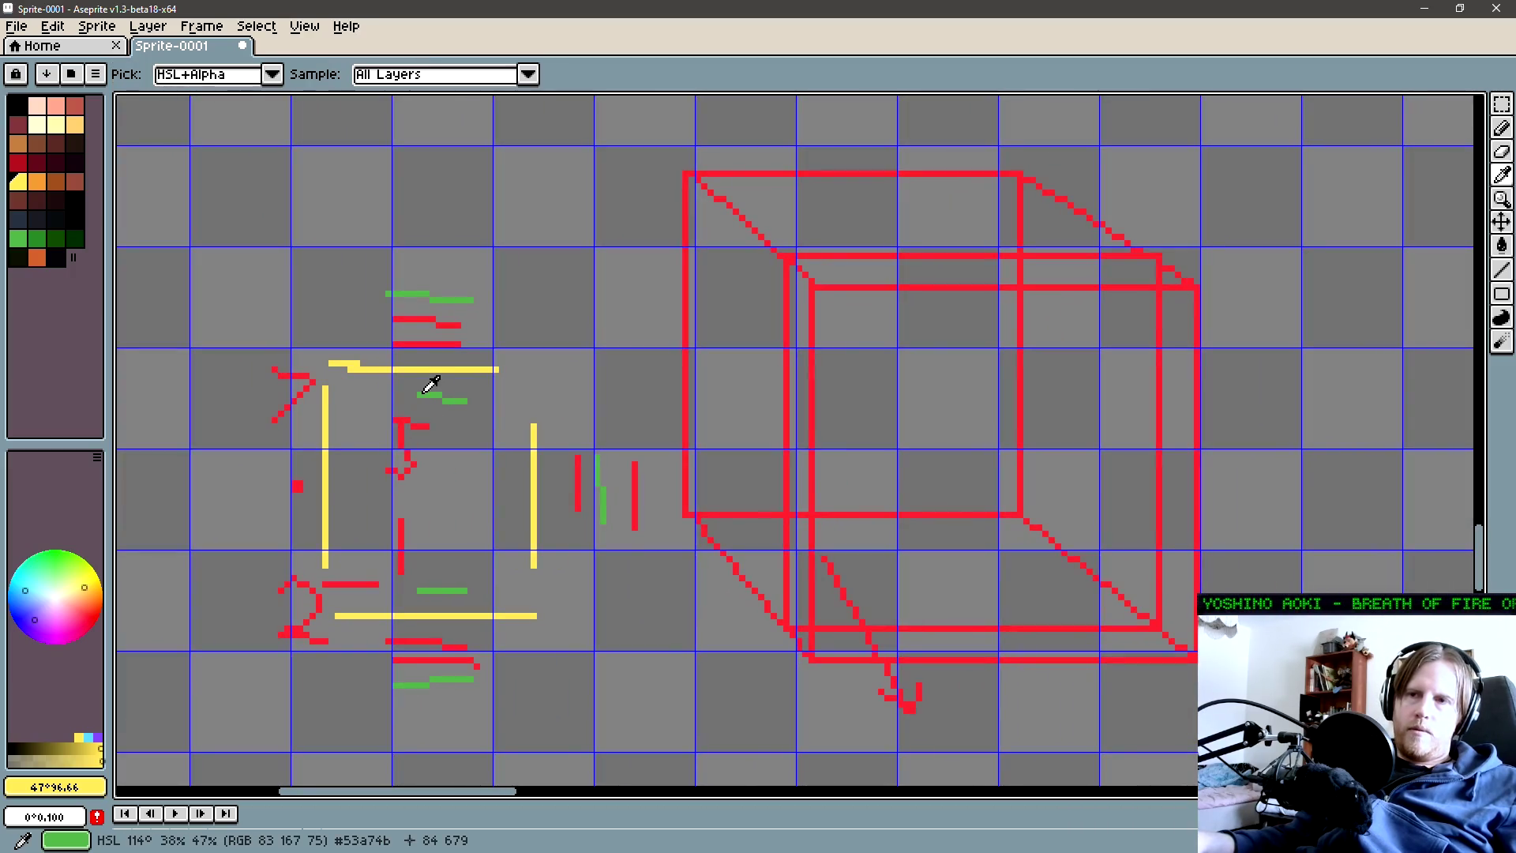
{"action": "left_click", "coordinate": [426, 395], "text": "alt"}
{"action": "left_click_drag", "start_coordinate": [376, 423], "coordinate": [600, 419]}
{"action": "key", "text": "l"}
{"action": "left_click_drag", "start_coordinate": [526, 452], "coordinate": [527, 505]}
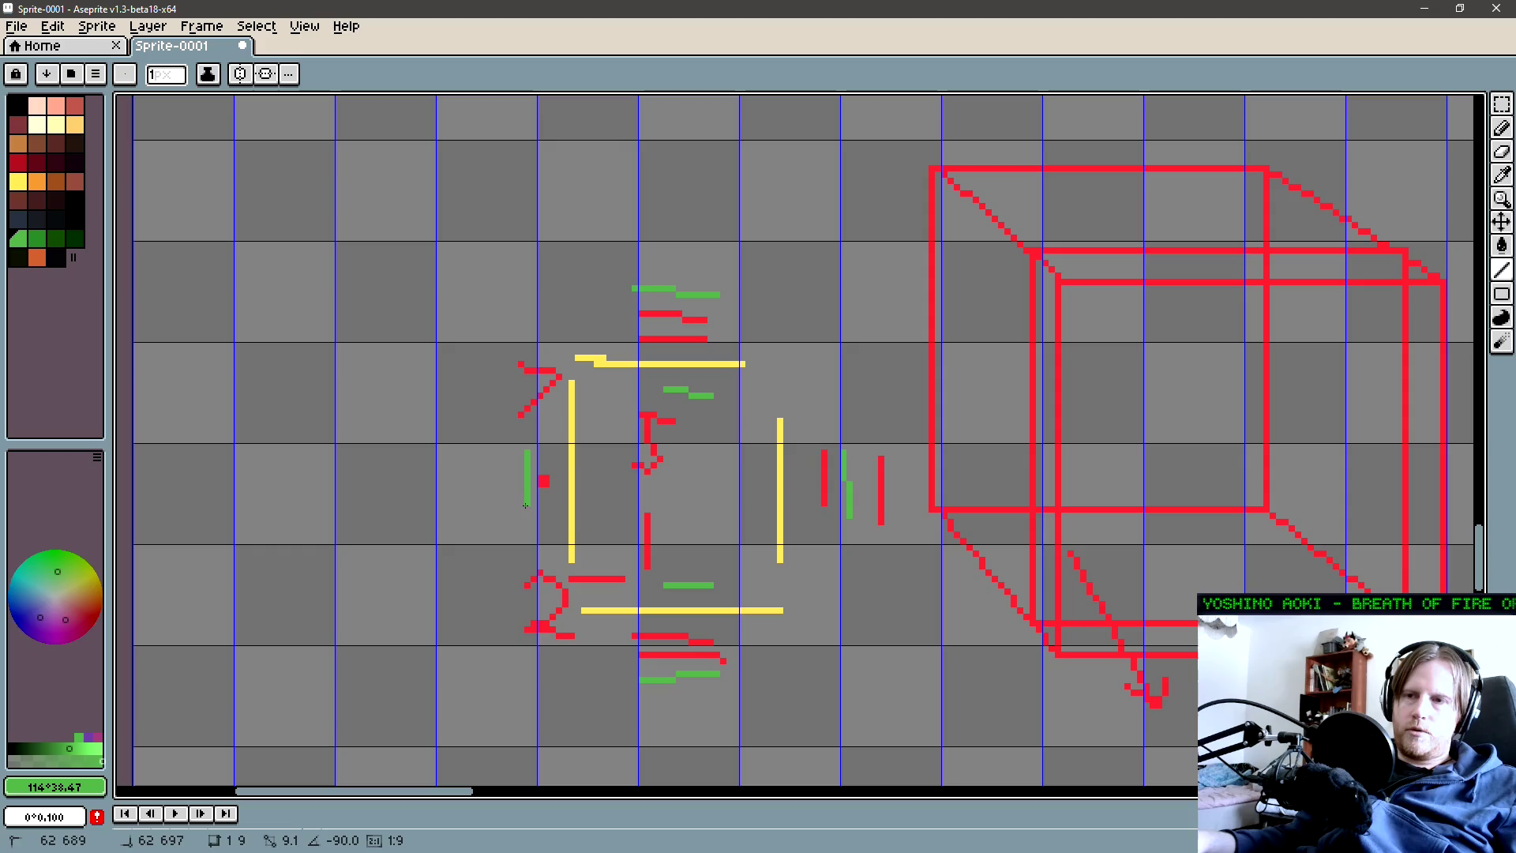
Stamp a 5px red dot at the square's centre, then select its top edge area
{"action": "left_click", "coordinate": [648, 534], "text": "alt"}
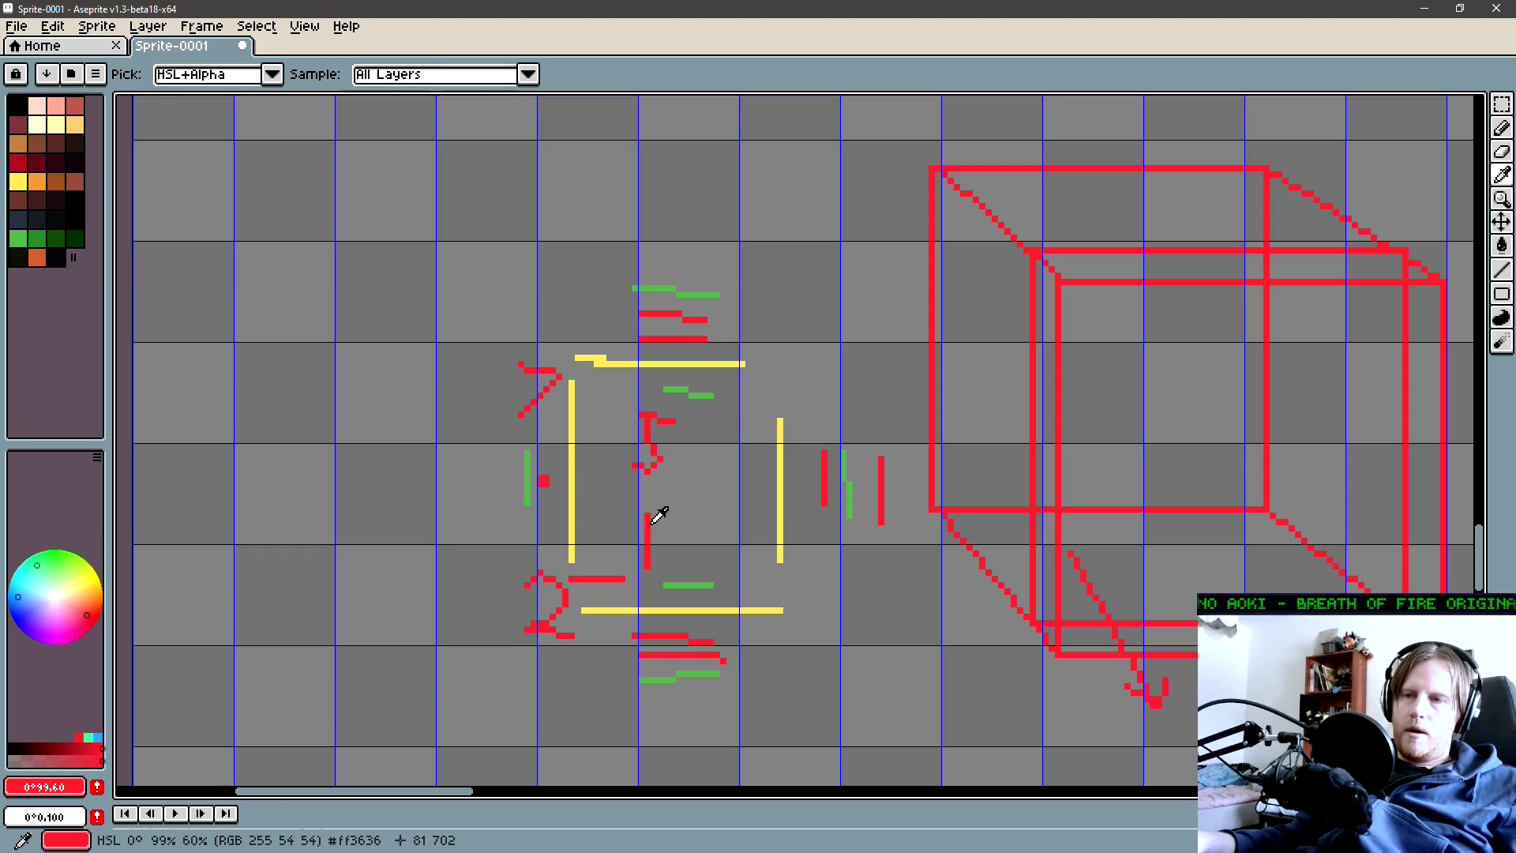
{"action": "key", "text": "plus"}
{"action": "key", "text": "plus"}
{"action": "key", "text": "plus"}
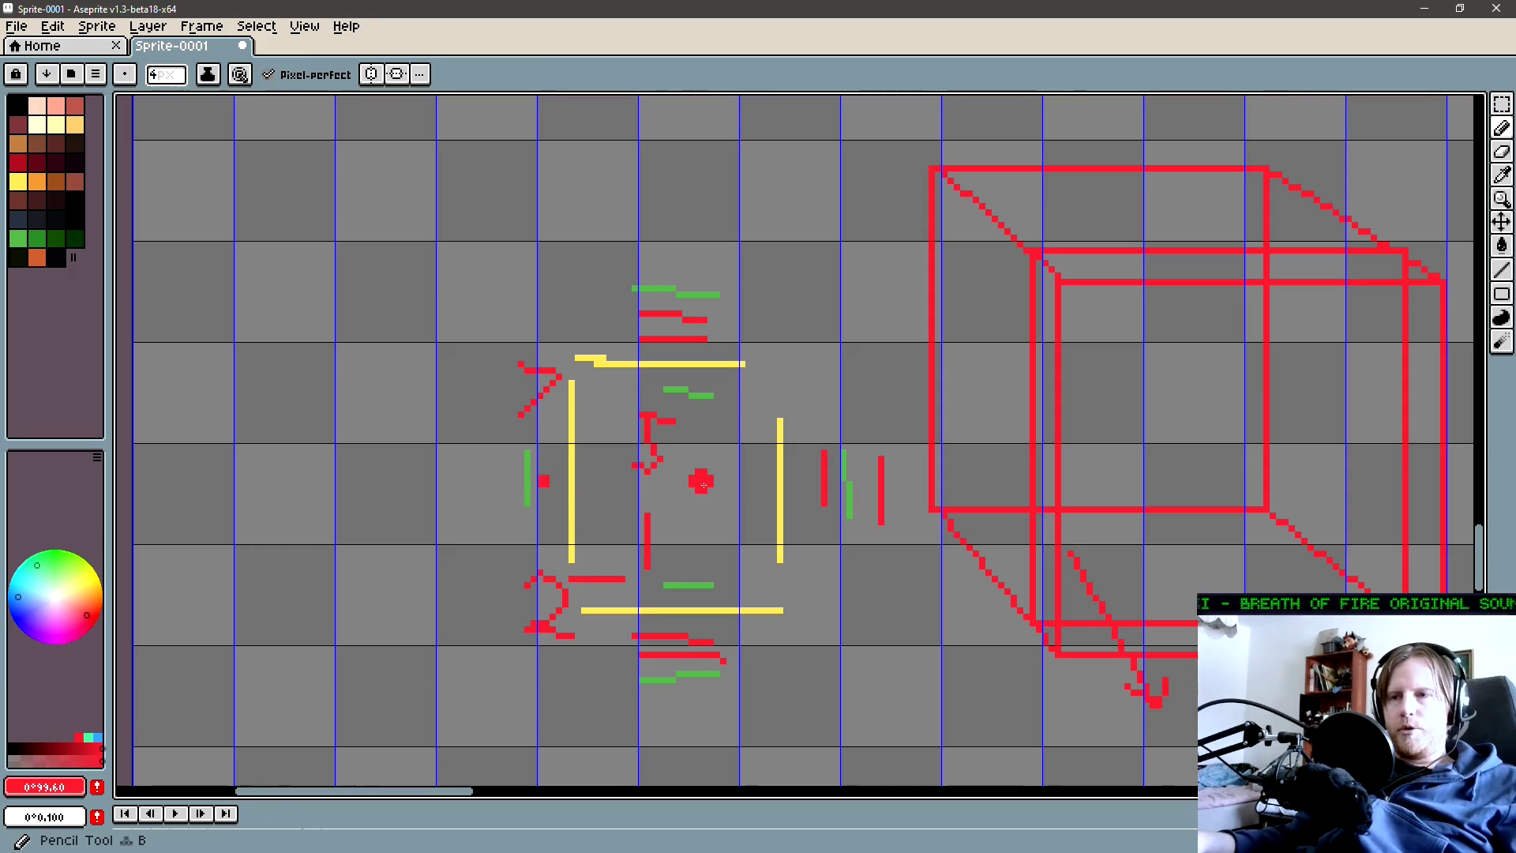
{"action": "left_click", "coordinate": [704, 484]}
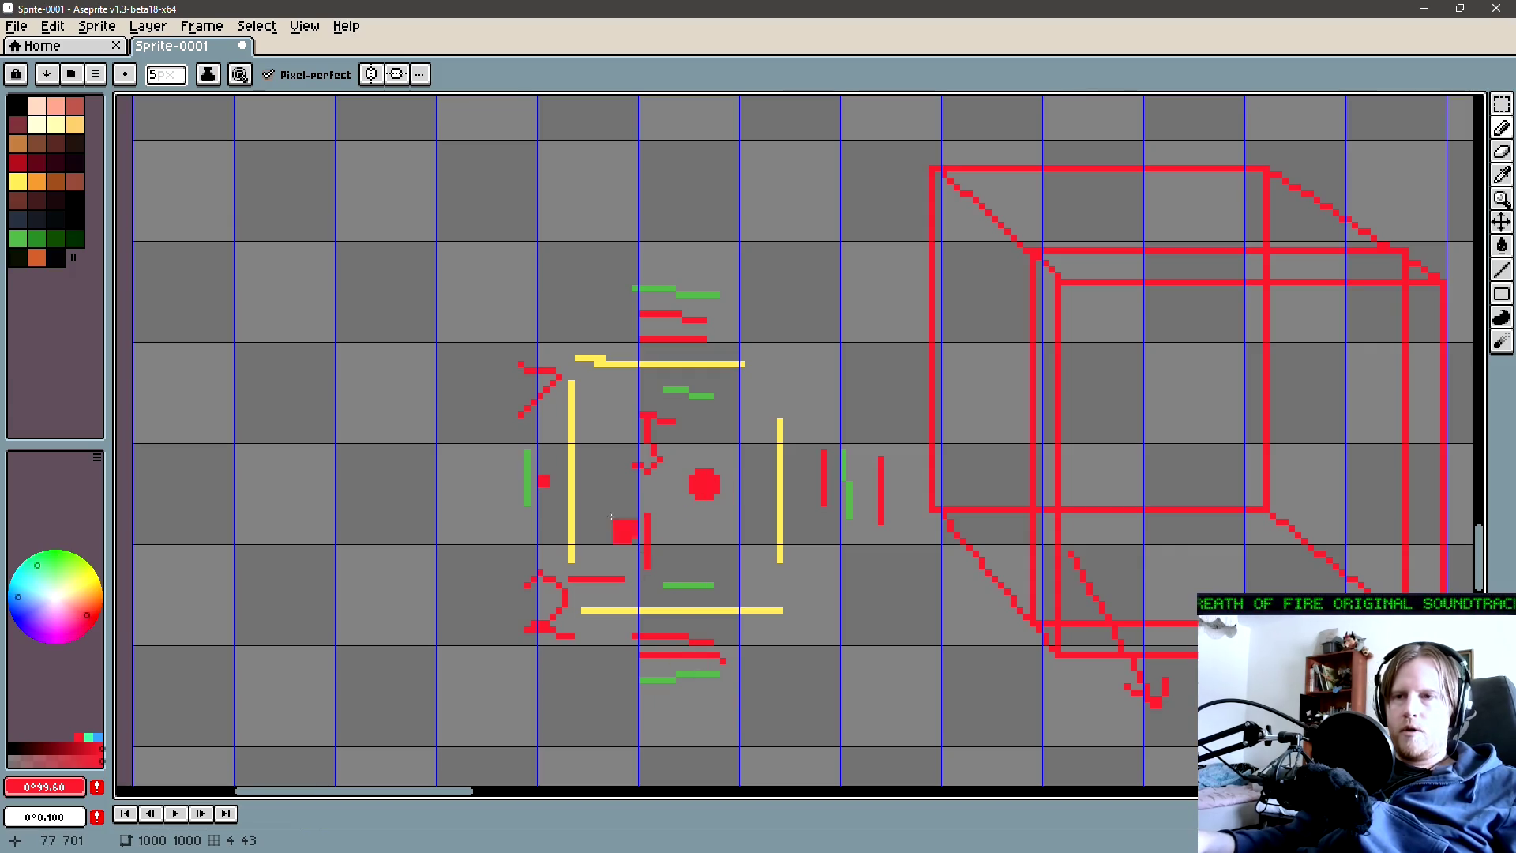
{"action": "key", "text": "alt"}
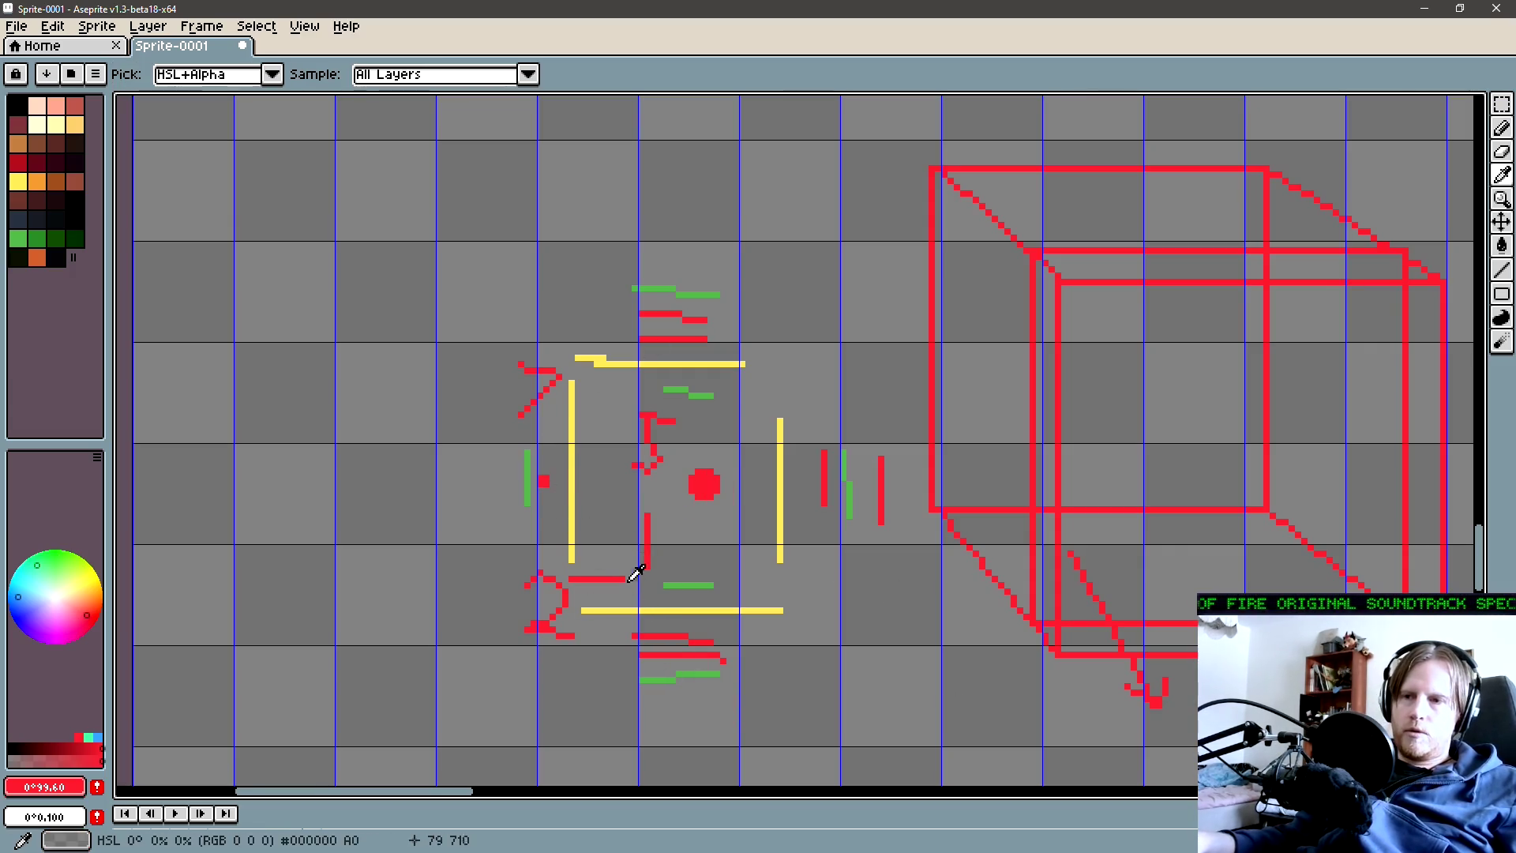
{"action": "key", "text": "l"}
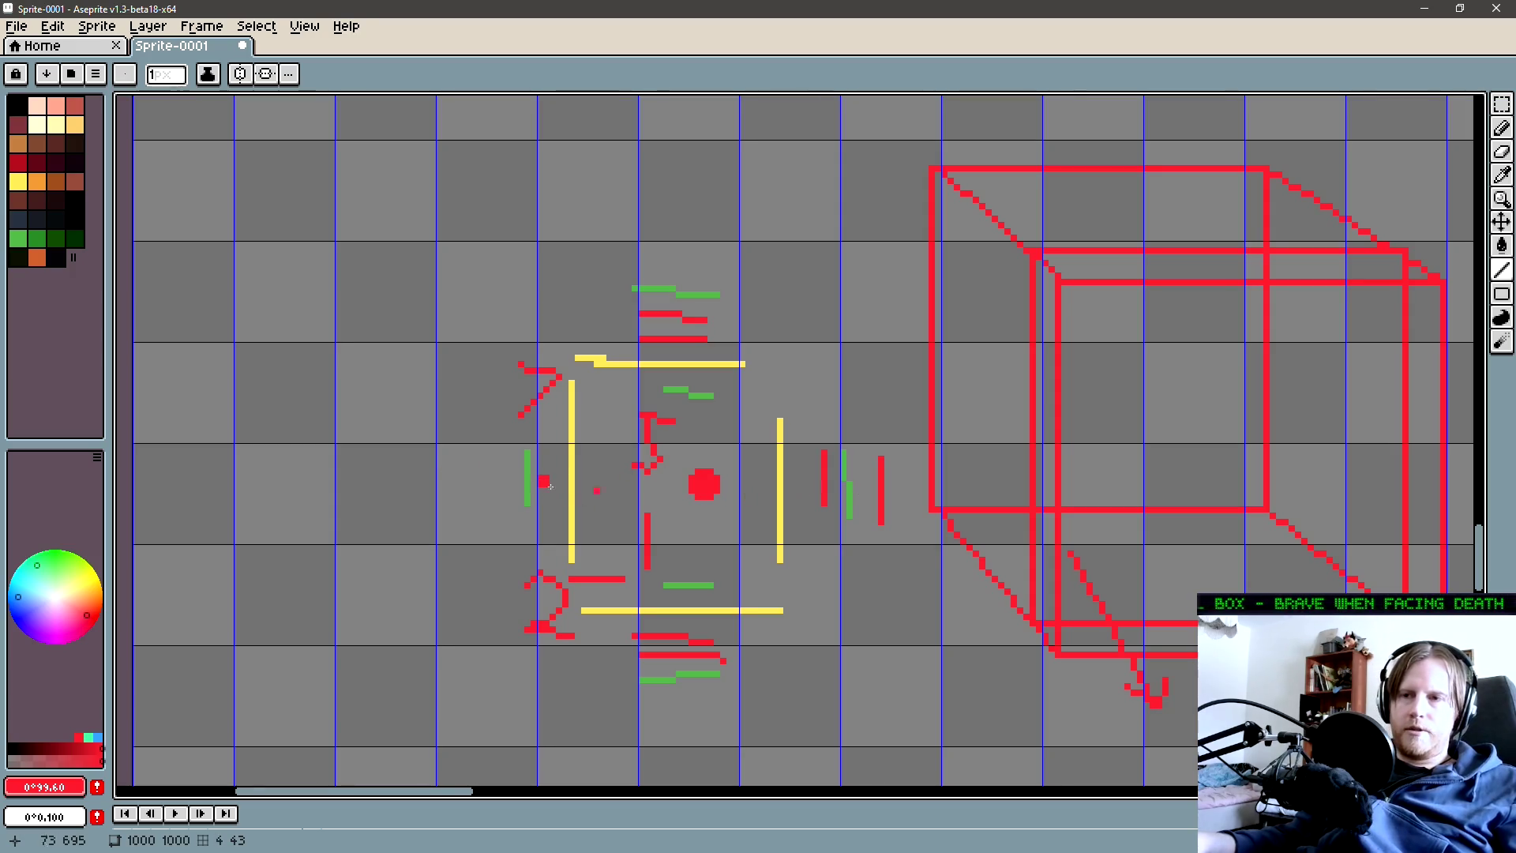
{"action": "left_click_drag", "start_coordinate": [591, 548], "coordinate": [502, 479]}
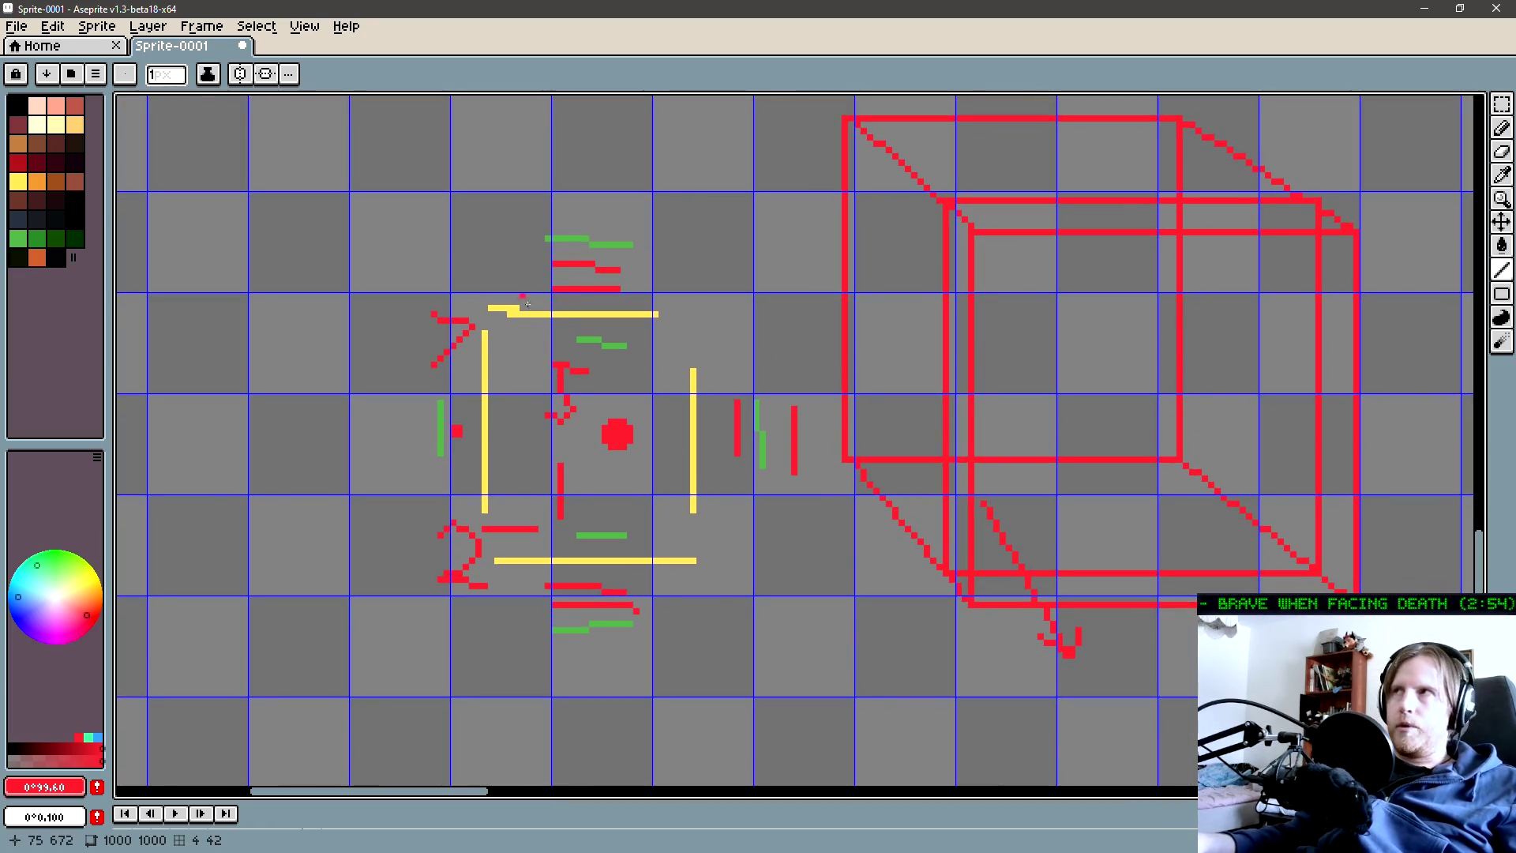
{"action": "key", "text": "m"}
{"action": "mouse_move", "coordinate": [480, 336]}
{"action": "left_mouse_down"}
{"action": "mouse_move", "coordinate": [762, 200]}
{"action": "mouse_move", "coordinate": [677, 209]}
{"action": "left_mouse_up"}
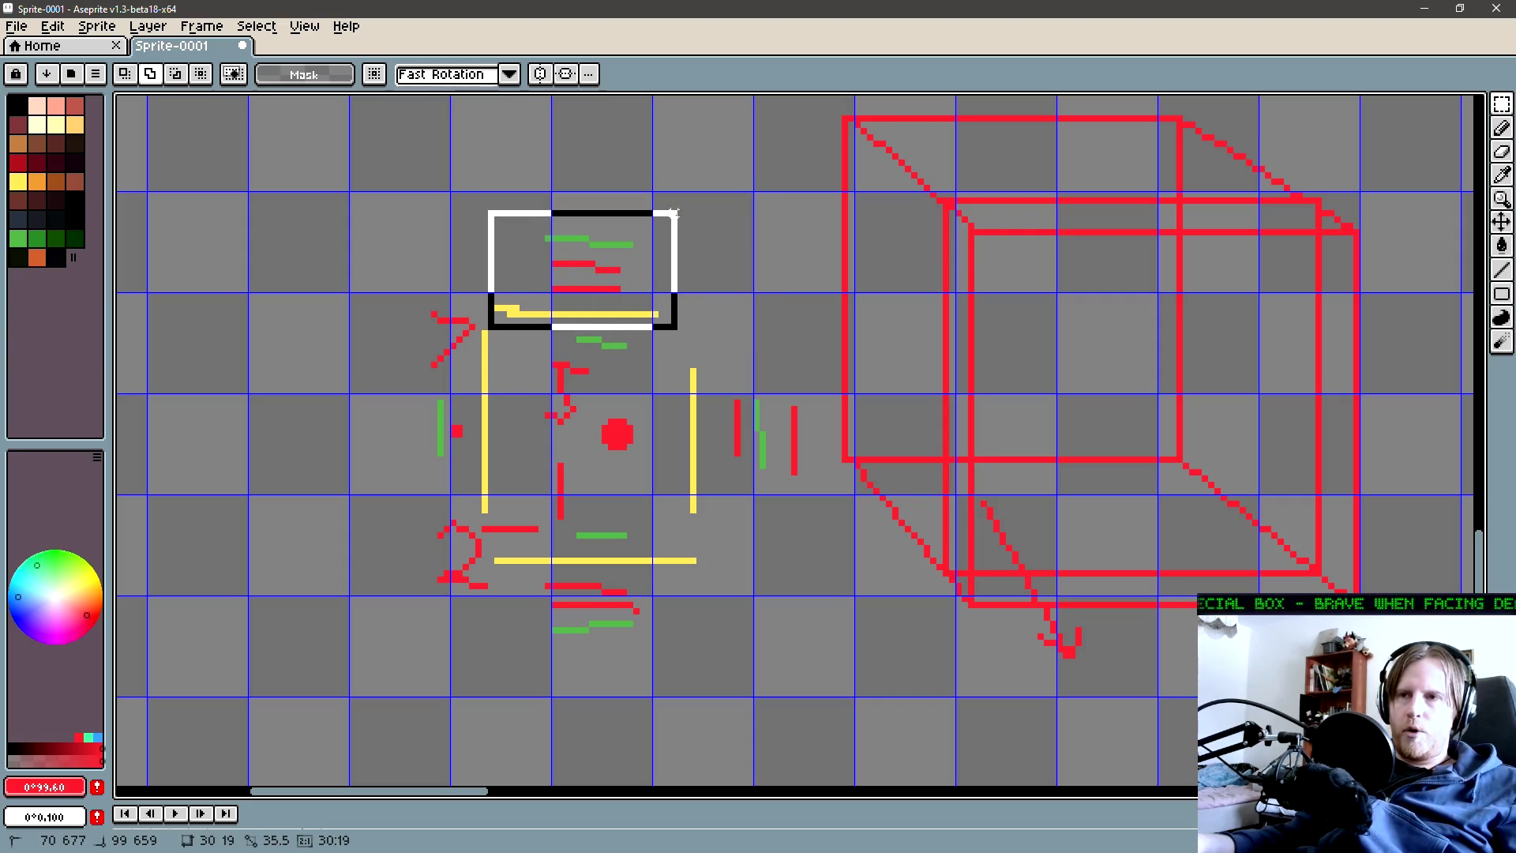
Draw a trial two-pixel red stroke above the sketch, then undo it
{"action": "key", "text": "ctrl+d"}
{"action": "key", "text": "b"}
{"action": "scroll", "coordinate": [557, 181], "scroll_direction": "up", "scroll_amount": 5}
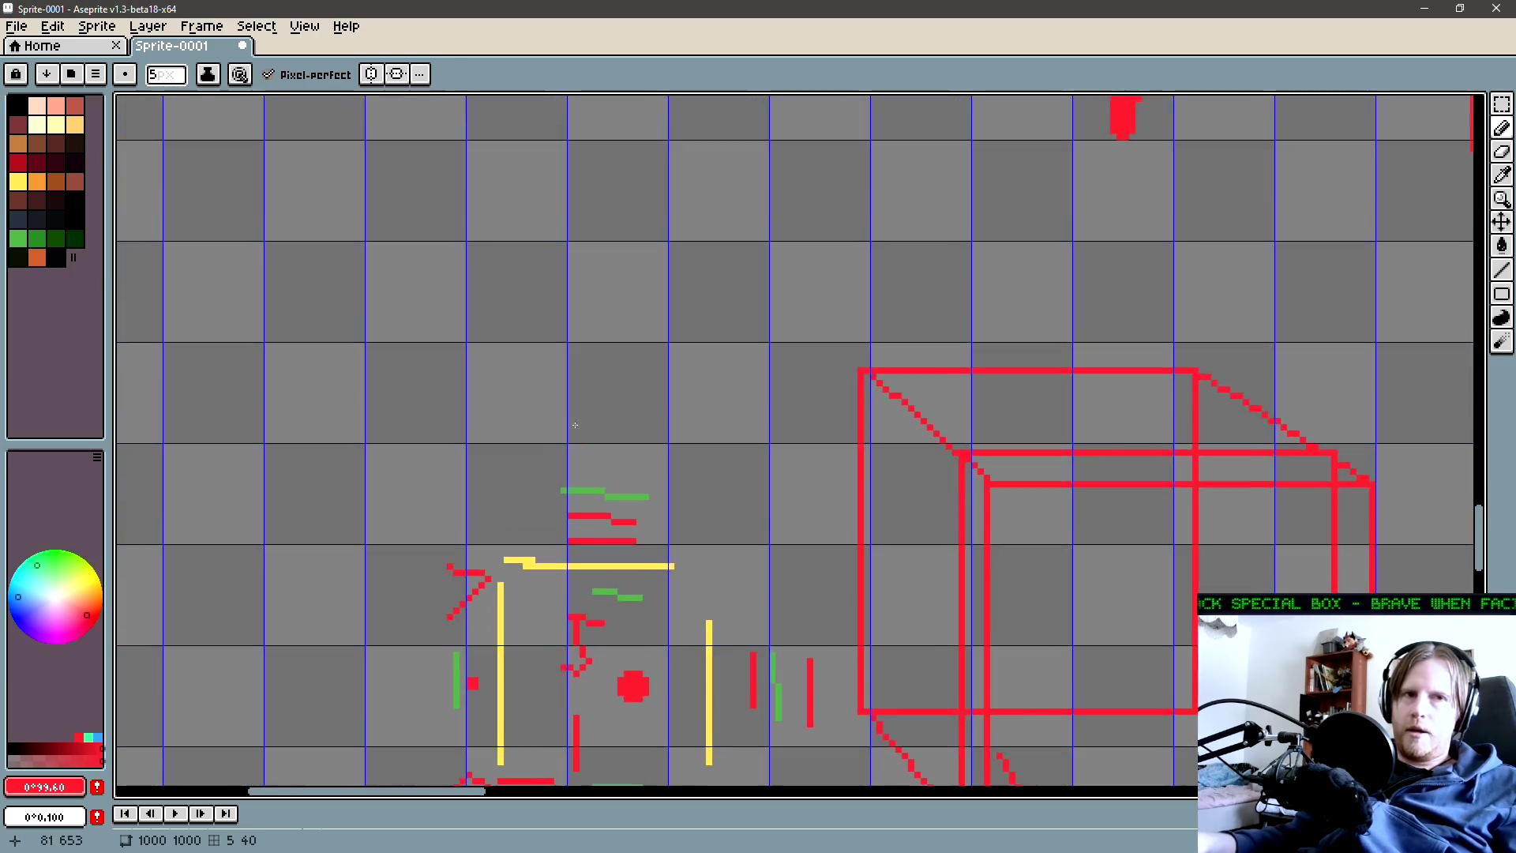
{"action": "key", "text": "minus"}
{"action": "key", "text": "minus"}
{"action": "key", "text": "minus"}
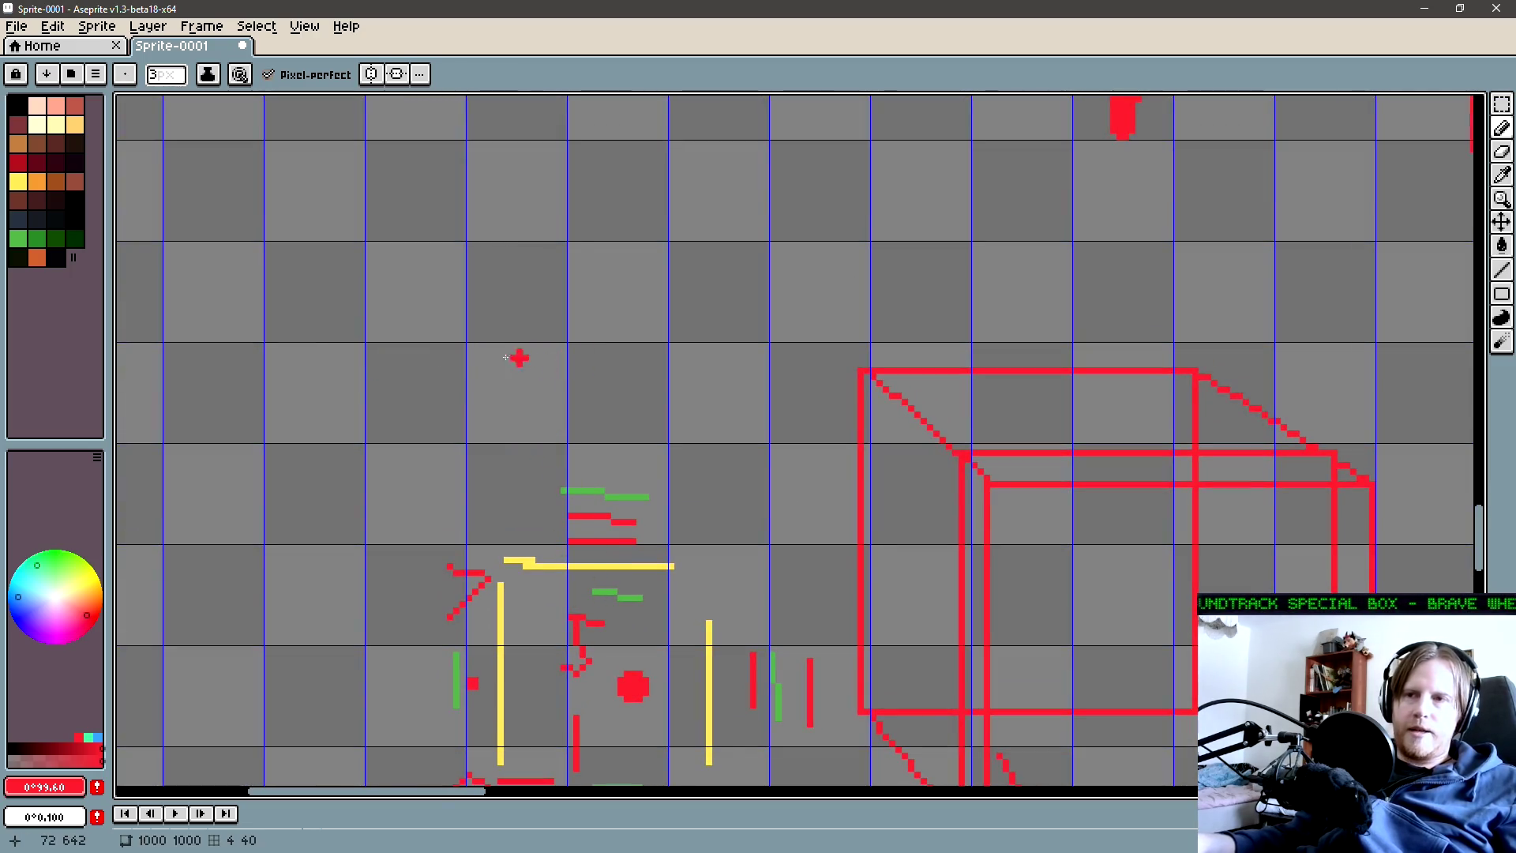
{"action": "left_click_drag", "start_coordinate": [494, 351], "coordinate": [703, 352]}
{"action": "left_click_drag", "start_coordinate": [660, 472], "coordinate": [724, 379]}
{"action": "key", "text": "ctrl+z"}
{"action": "scroll", "coordinate": [583, 510], "scroll_direction": "down", "scroll_amount": 3}
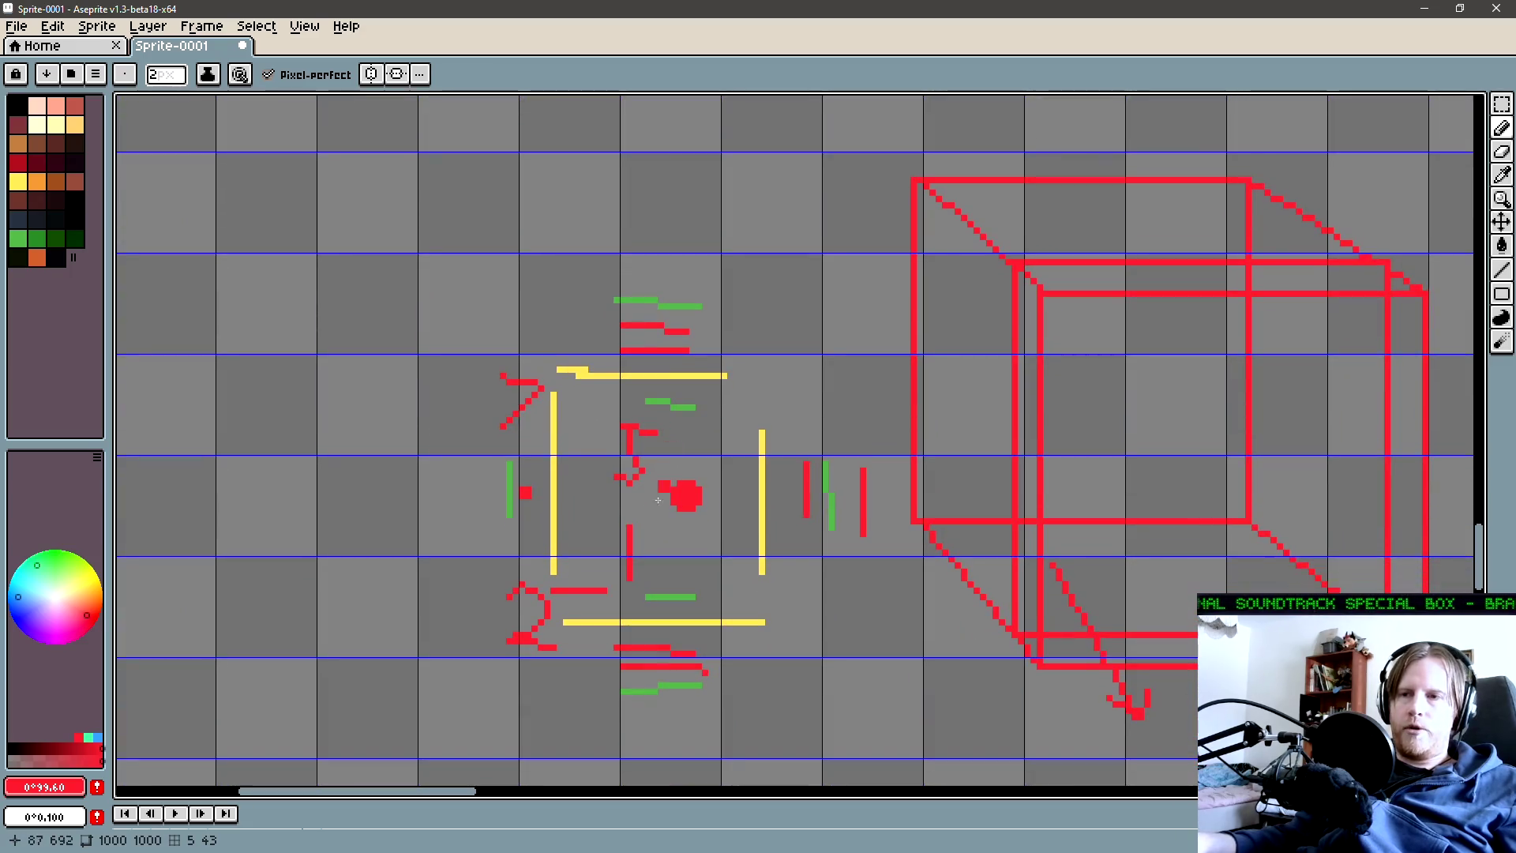
{"action": "scroll", "coordinate": [583, 510], "scroll_direction": "right", "scroll_amount": 1}
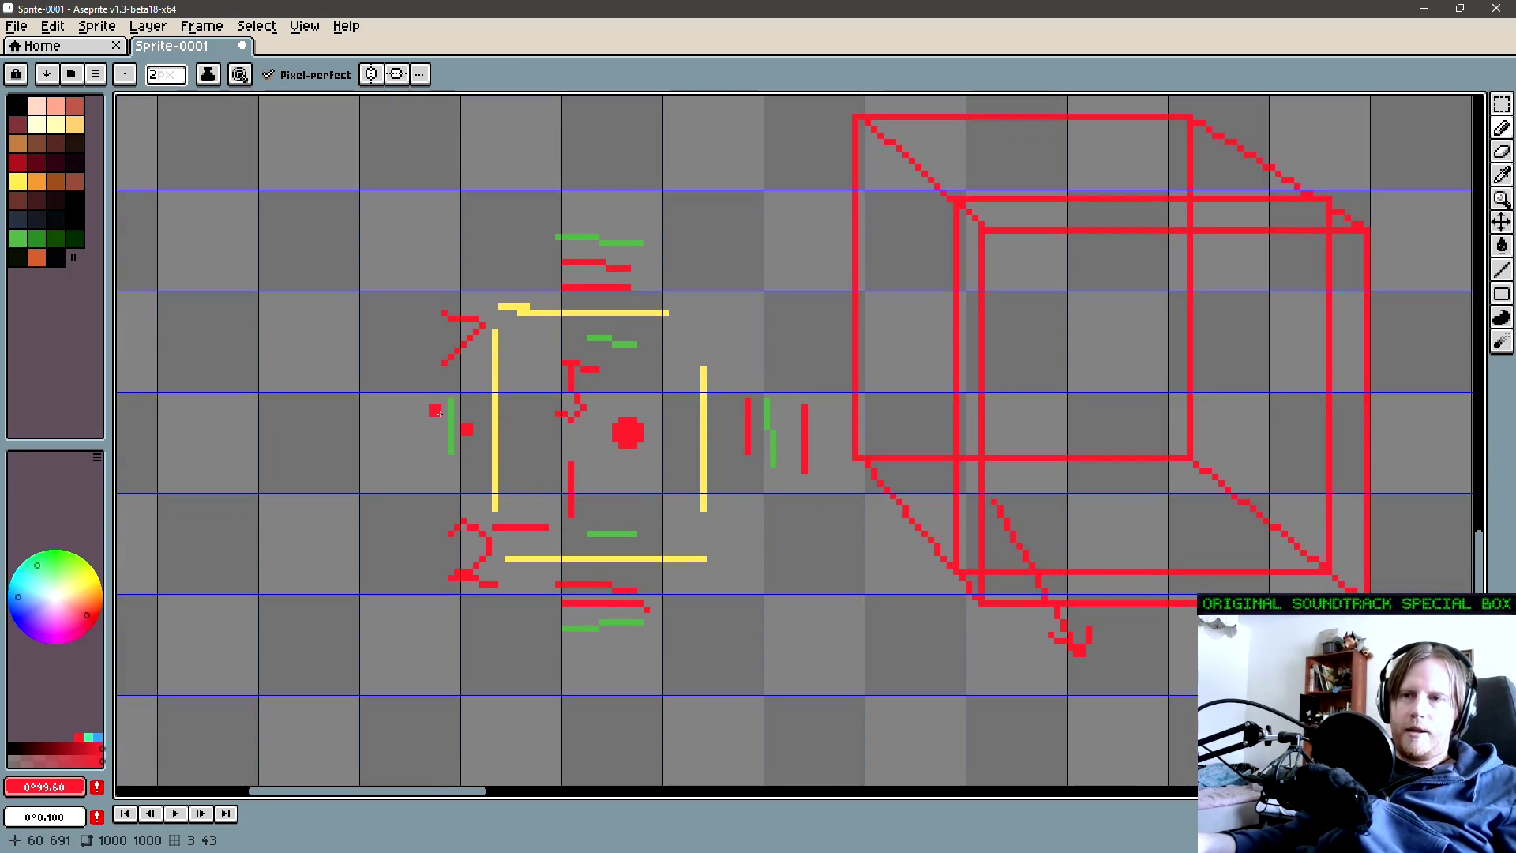
Select the square's yellow left edge, then deselect and recentre the view
{"action": "key", "text": "m"}
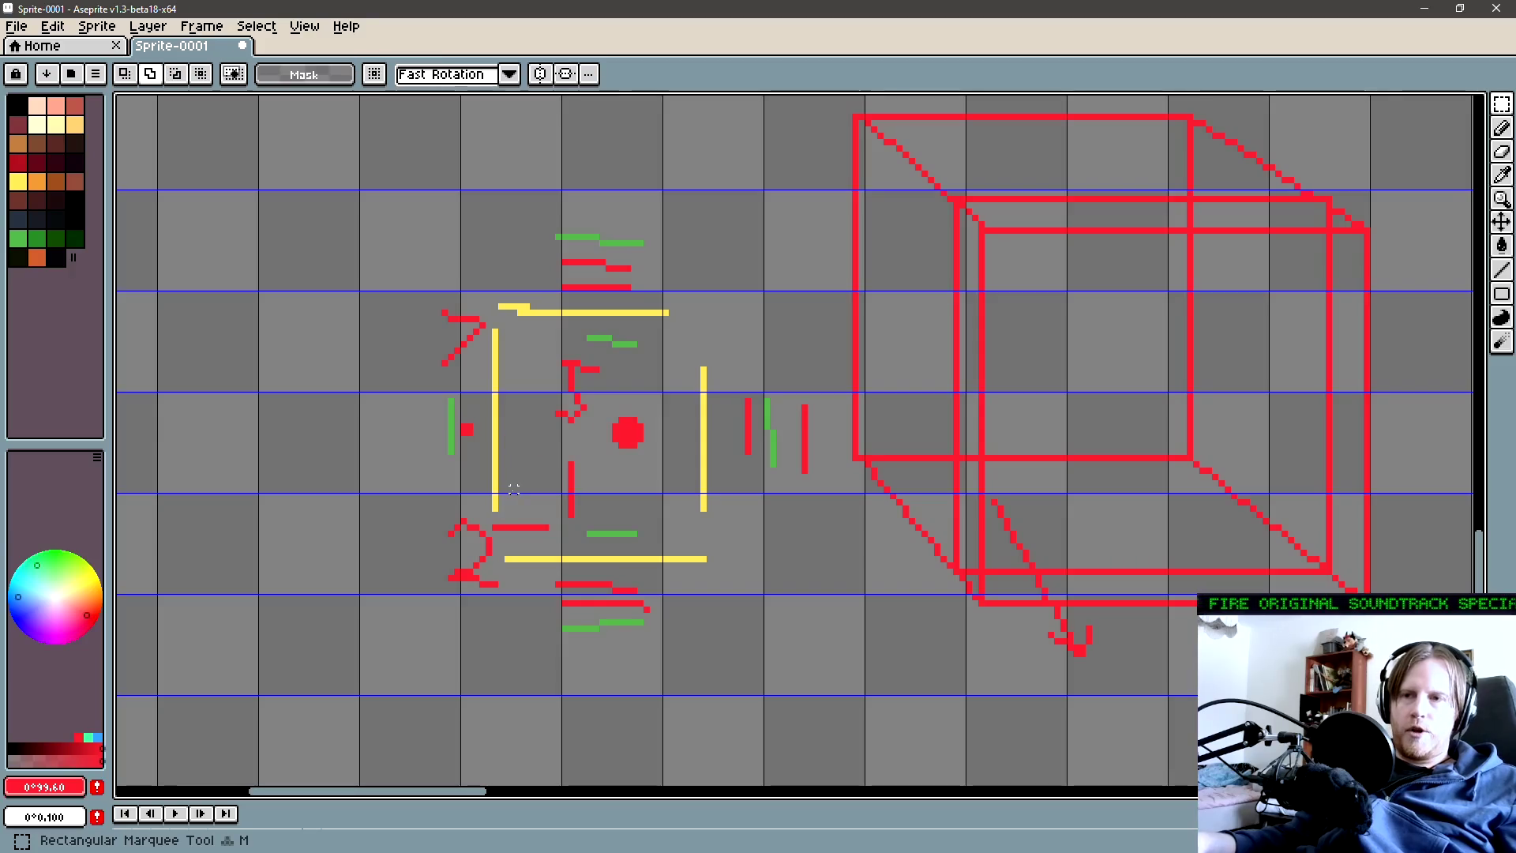
{"action": "left_click_drag", "start_coordinate": [503, 516], "coordinate": [488, 321]}
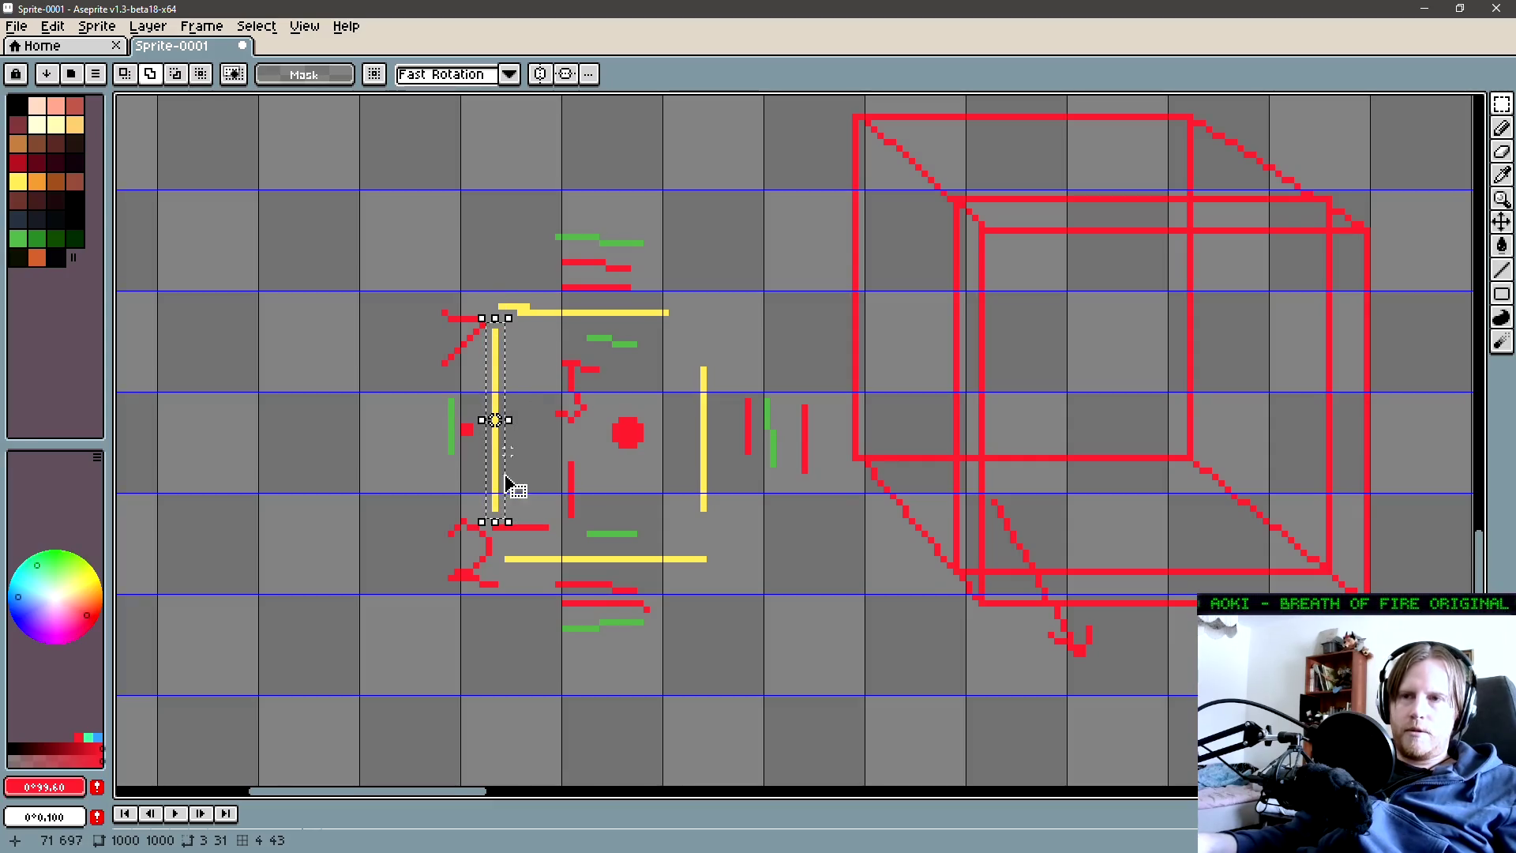
{"action": "key", "text": "ctrl+d"}
{"action": "scroll", "coordinate": [514, 467], "scroll_direction": "right", "scroll_amount": 2}
{"action": "key", "text": "b"}
{"action": "scroll", "coordinate": [514, 468], "scroll_direction": "down", "scroll_amount": 2}
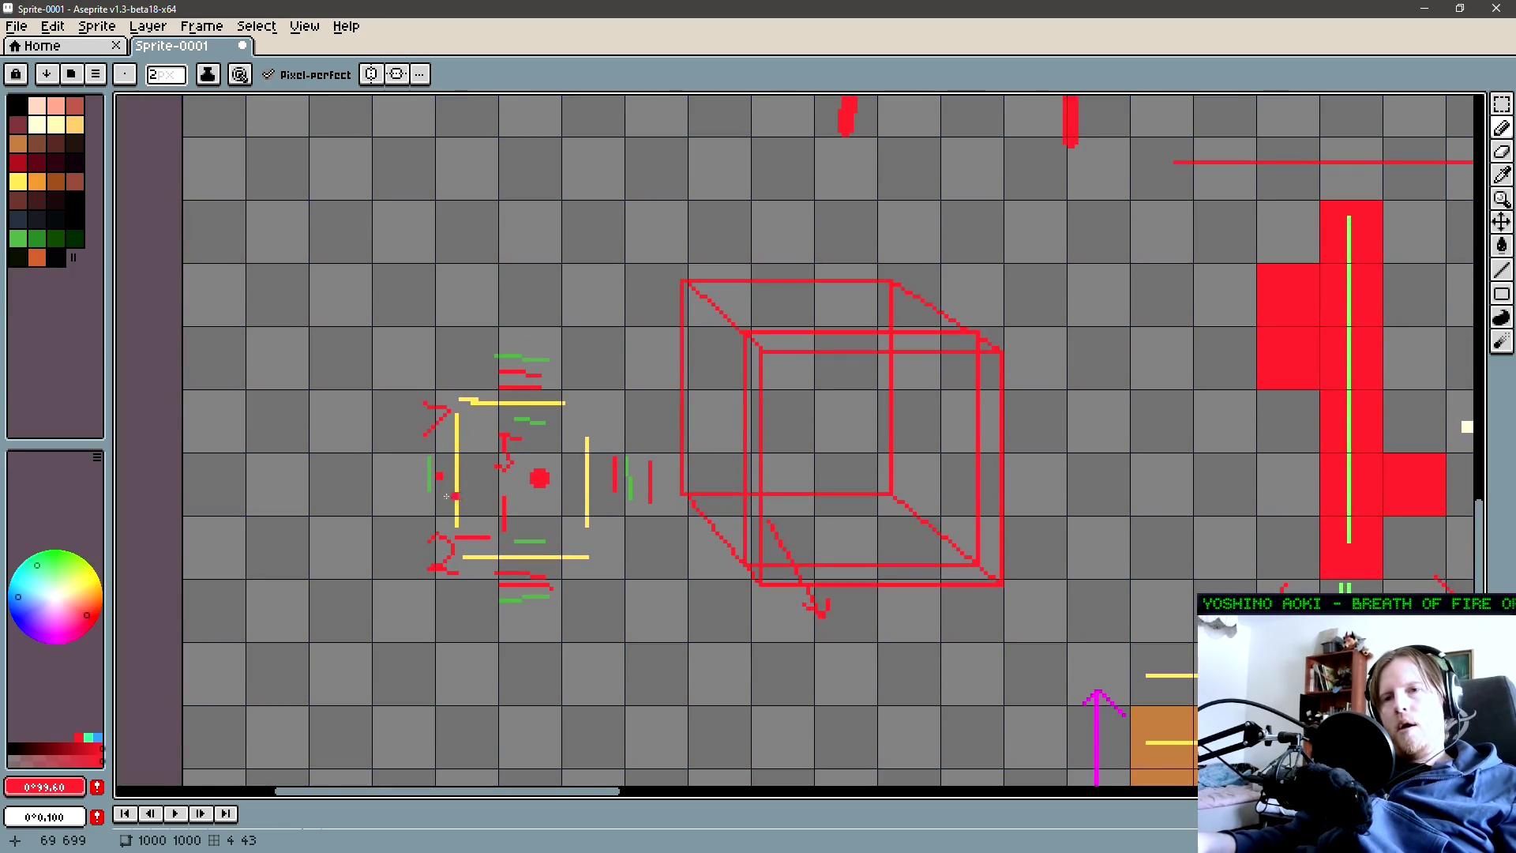
{"action": "scroll", "coordinate": [514, 558], "scroll_direction": "up", "scroll_amount": 3}
Draw two red vertical lines beside the green marks left of the square
{"action": "left_click", "coordinate": [582, 514], "text": "alt"}
{"action": "scroll", "coordinate": [552, 501], "scroll_direction": "left", "scroll_amount": 2}
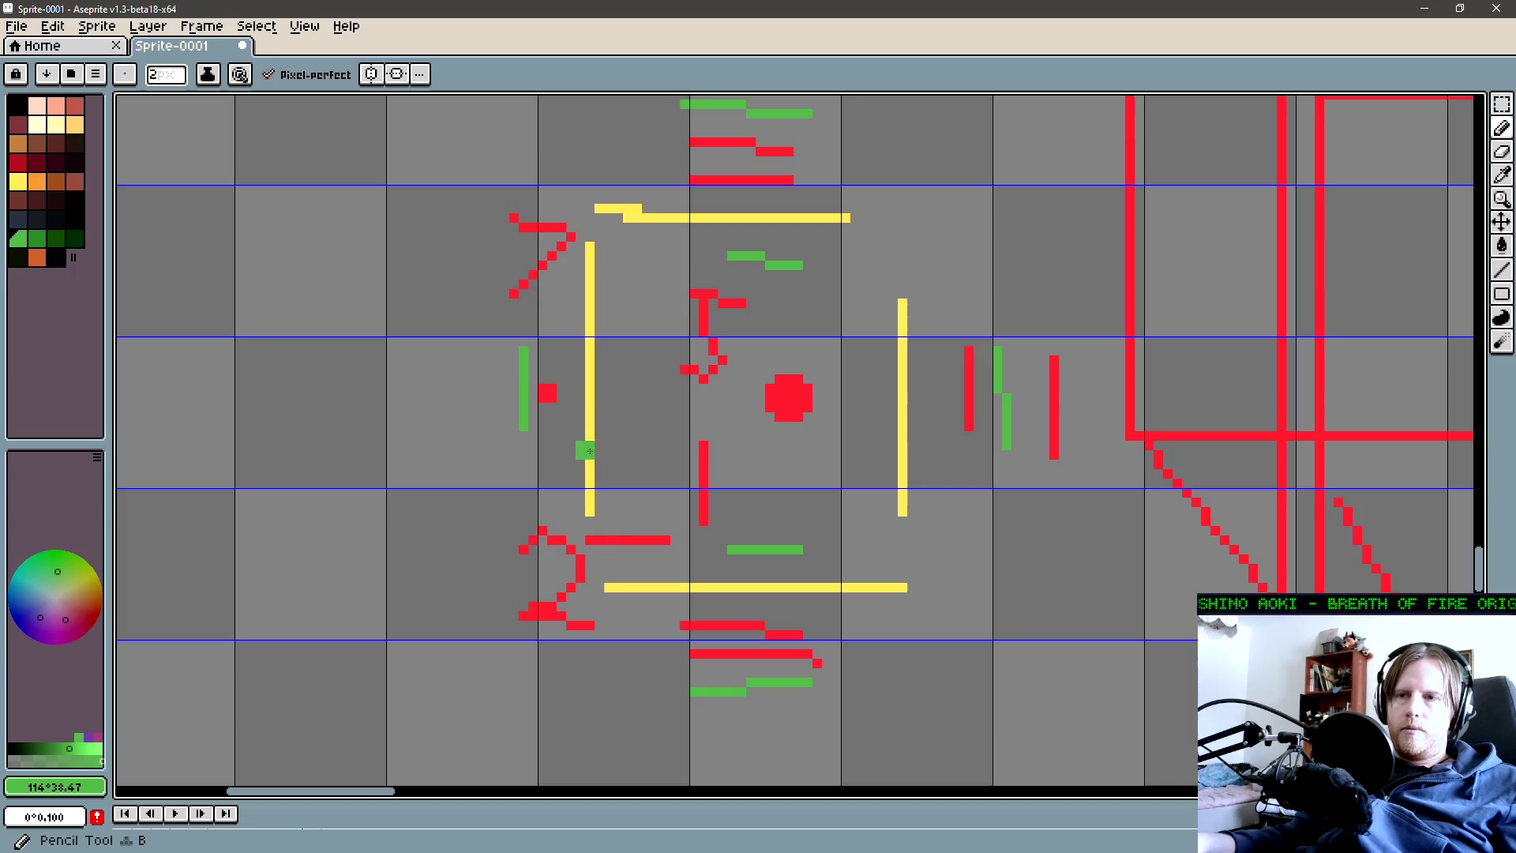
{"action": "left_click", "coordinate": [622, 539]}
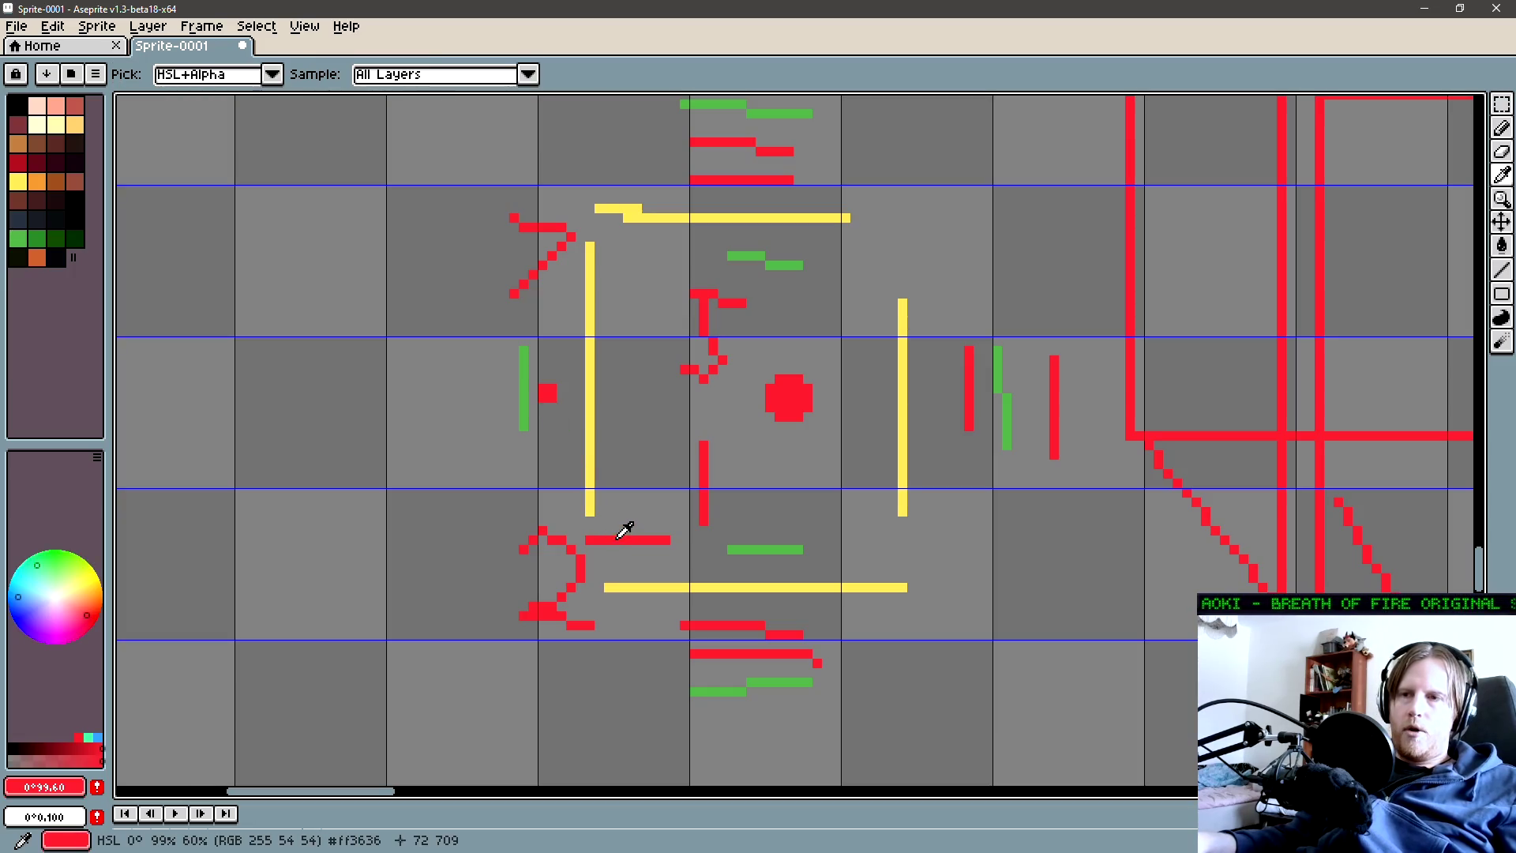
{"action": "key", "text": "b"}
{"action": "left_click_drag", "start_coordinate": [495, 356], "coordinate": [495, 431]}
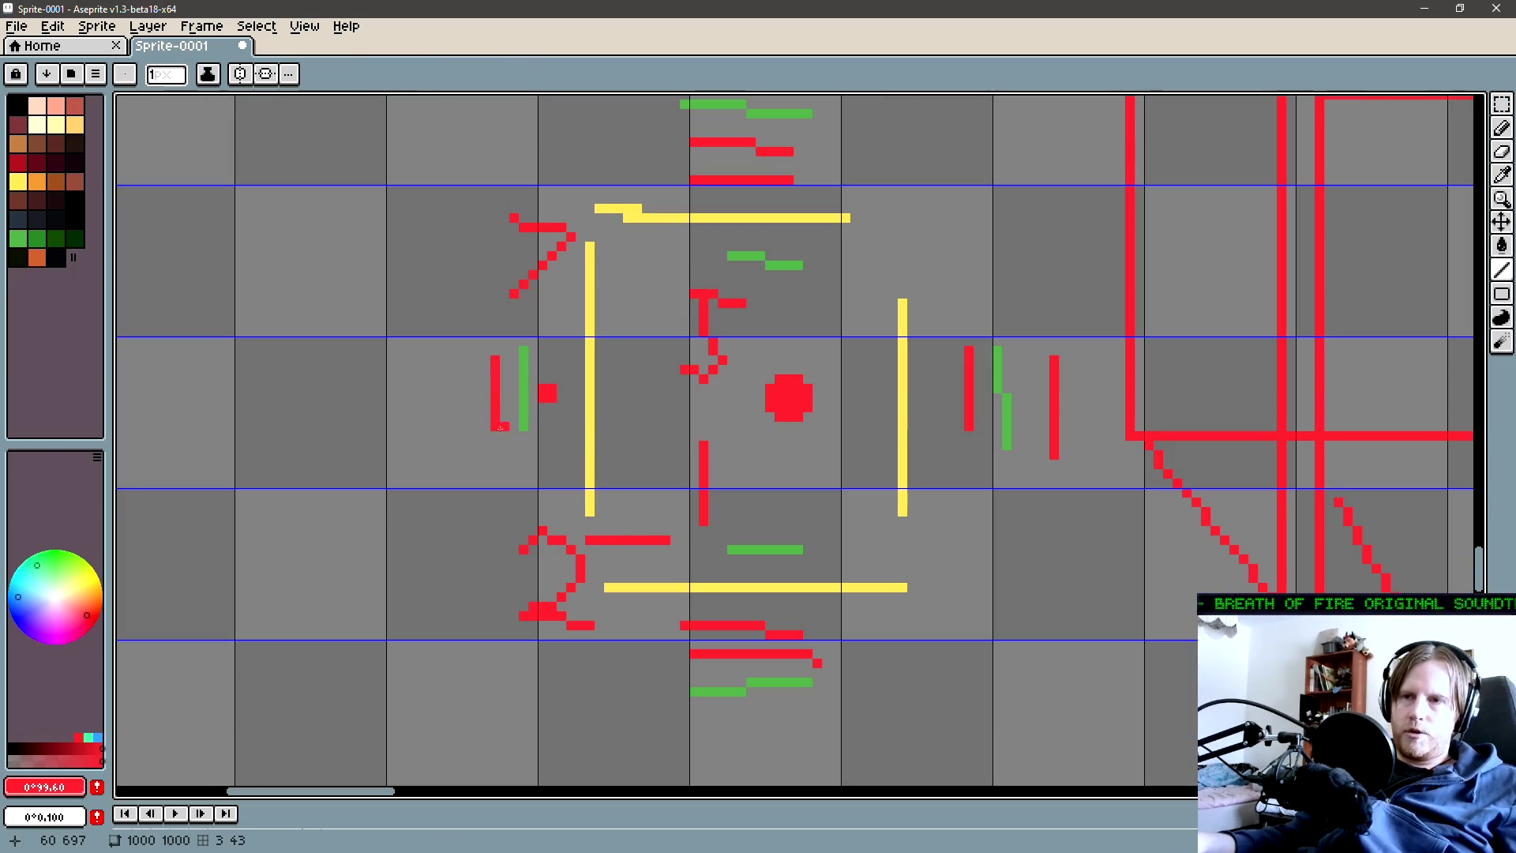
{"action": "left_click_drag", "start_coordinate": [467, 357], "coordinate": [467, 445]}
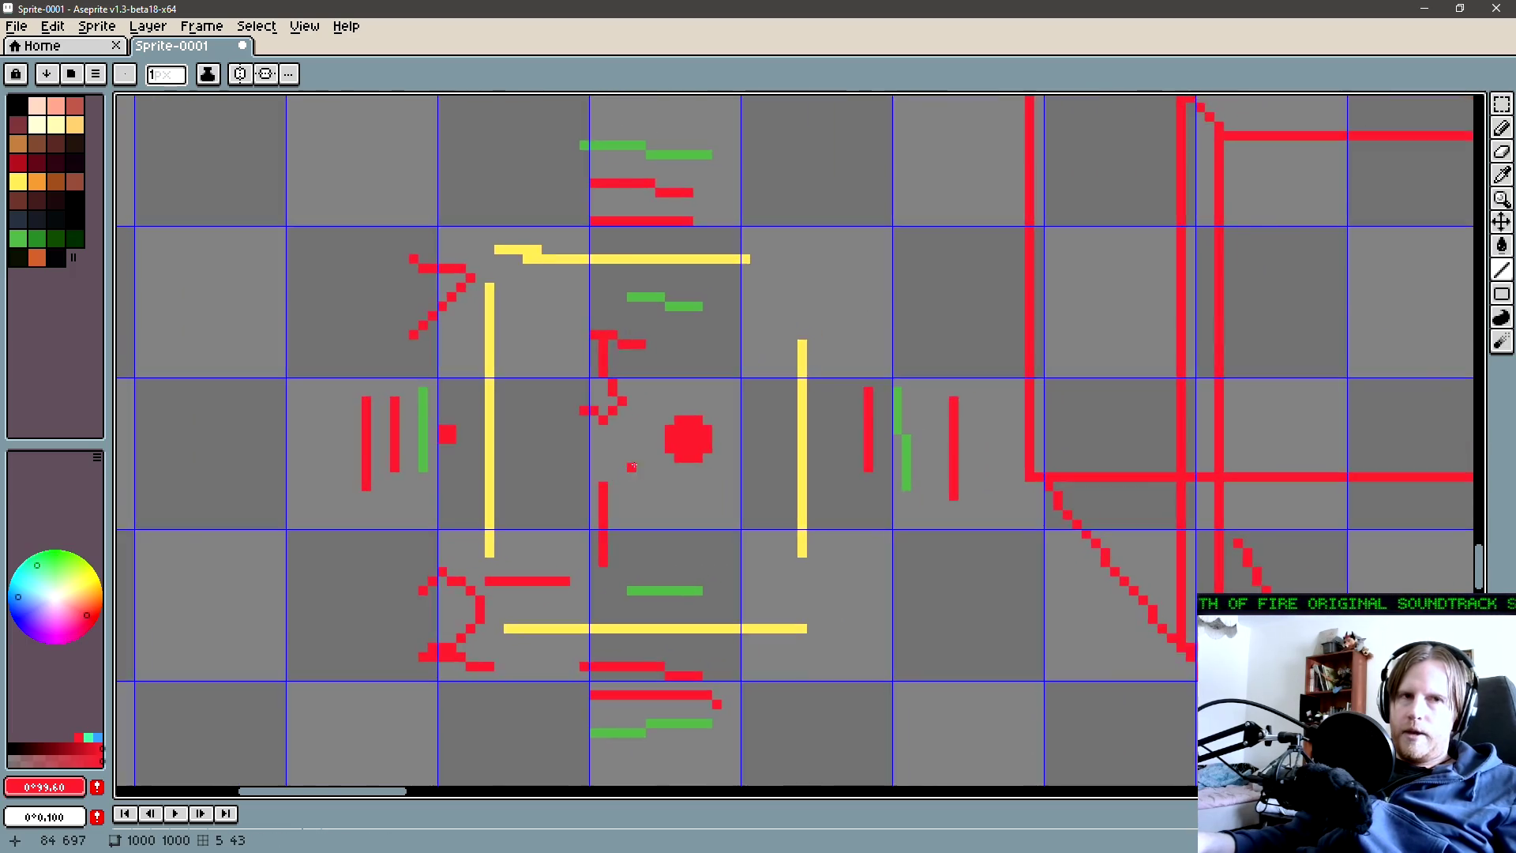
{"action": "scroll", "coordinate": [645, 469], "scroll_direction": "down", "scroll_amount": 2}
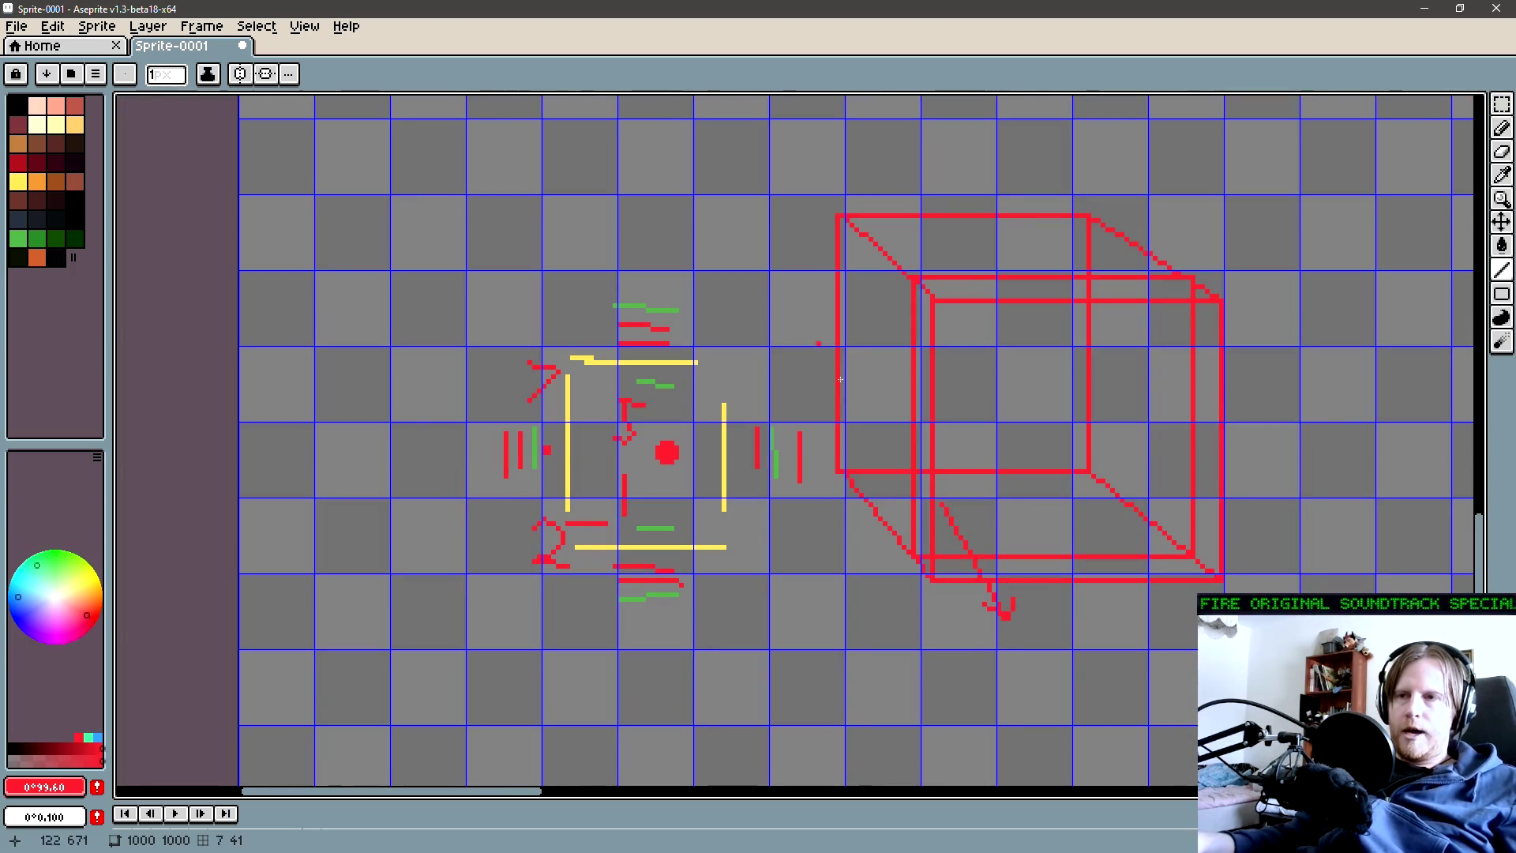
Scroll the canvas over to the central red block diagram
{"action": "scroll", "coordinate": [495, 436], "scroll_direction": "right", "scroll_amount": 3}
{"action": "scroll", "coordinate": [495, 435], "scroll_direction": "down", "scroll_amount": 1}
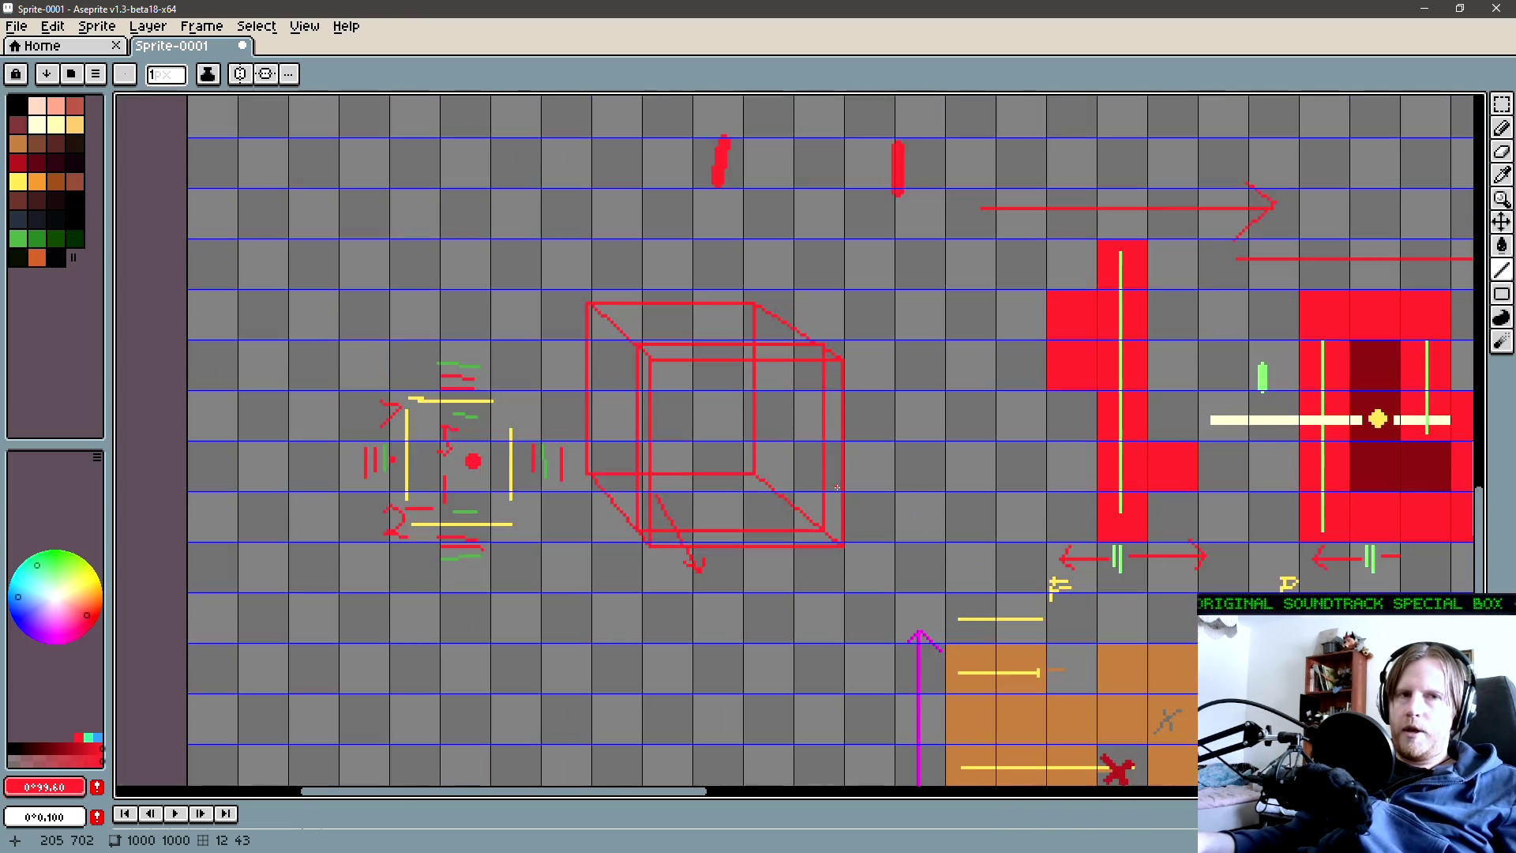
{"action": "scroll", "coordinate": [382, 467], "scroll_direction": "right", "scroll_amount": 6}
{"action": "scroll", "coordinate": [711, 474], "scroll_direction": "right", "scroll_amount": 3}
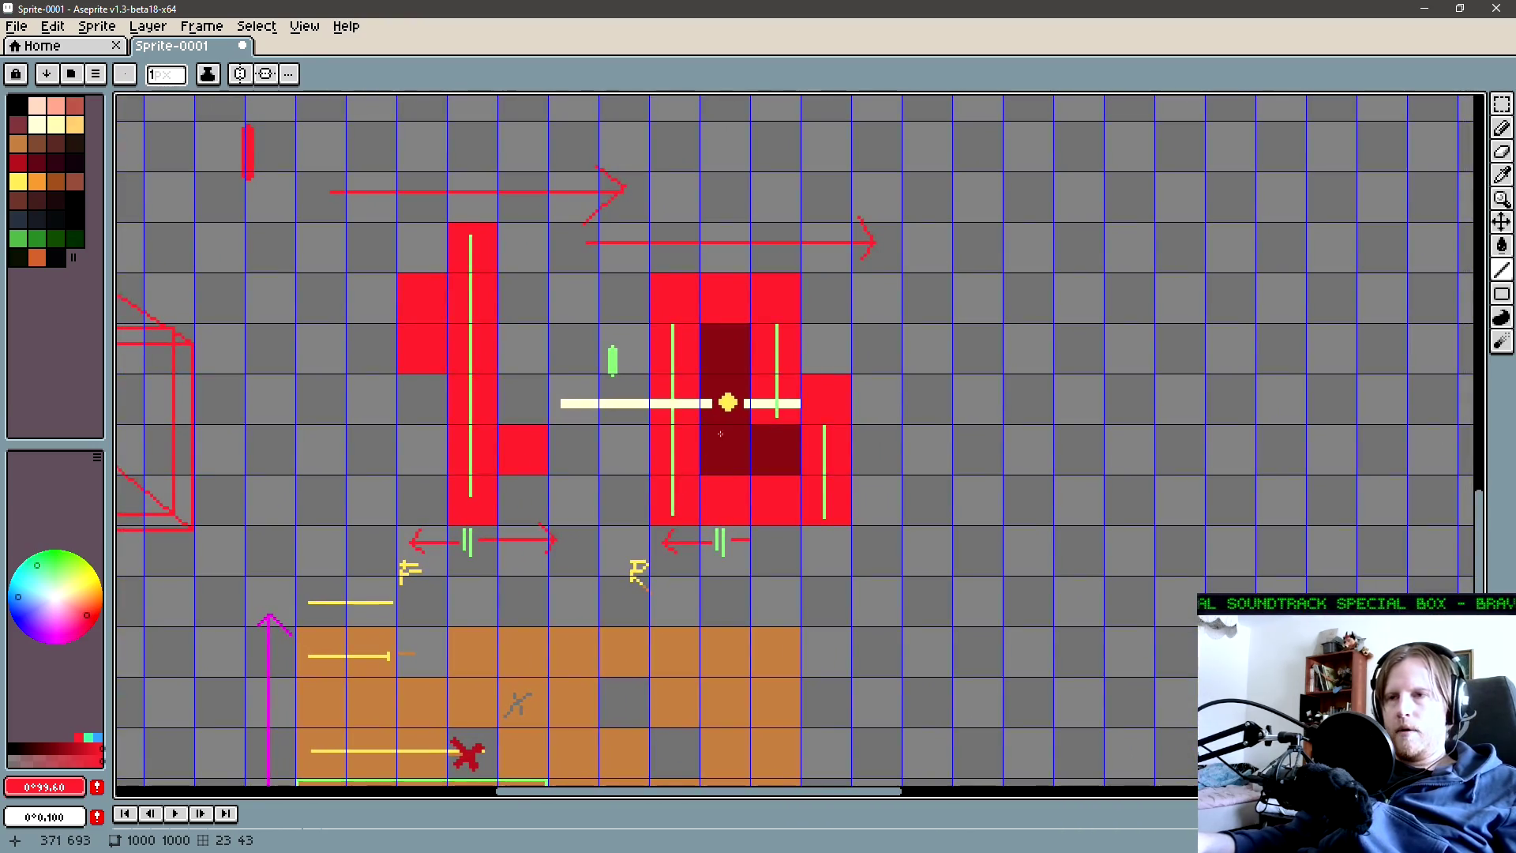
{"action": "scroll", "coordinate": [718, 443], "scroll_direction": "up", "scroll_amount": 2}
{"action": "scroll", "coordinate": [722, 458], "scroll_direction": "up", "scroll_amount": 1}
{"action": "scroll", "coordinate": [677, 427], "scroll_direction": "down", "scroll_amount": 1}
{"action": "scroll", "coordinate": [711, 427], "scroll_direction": "right", "scroll_amount": 3}
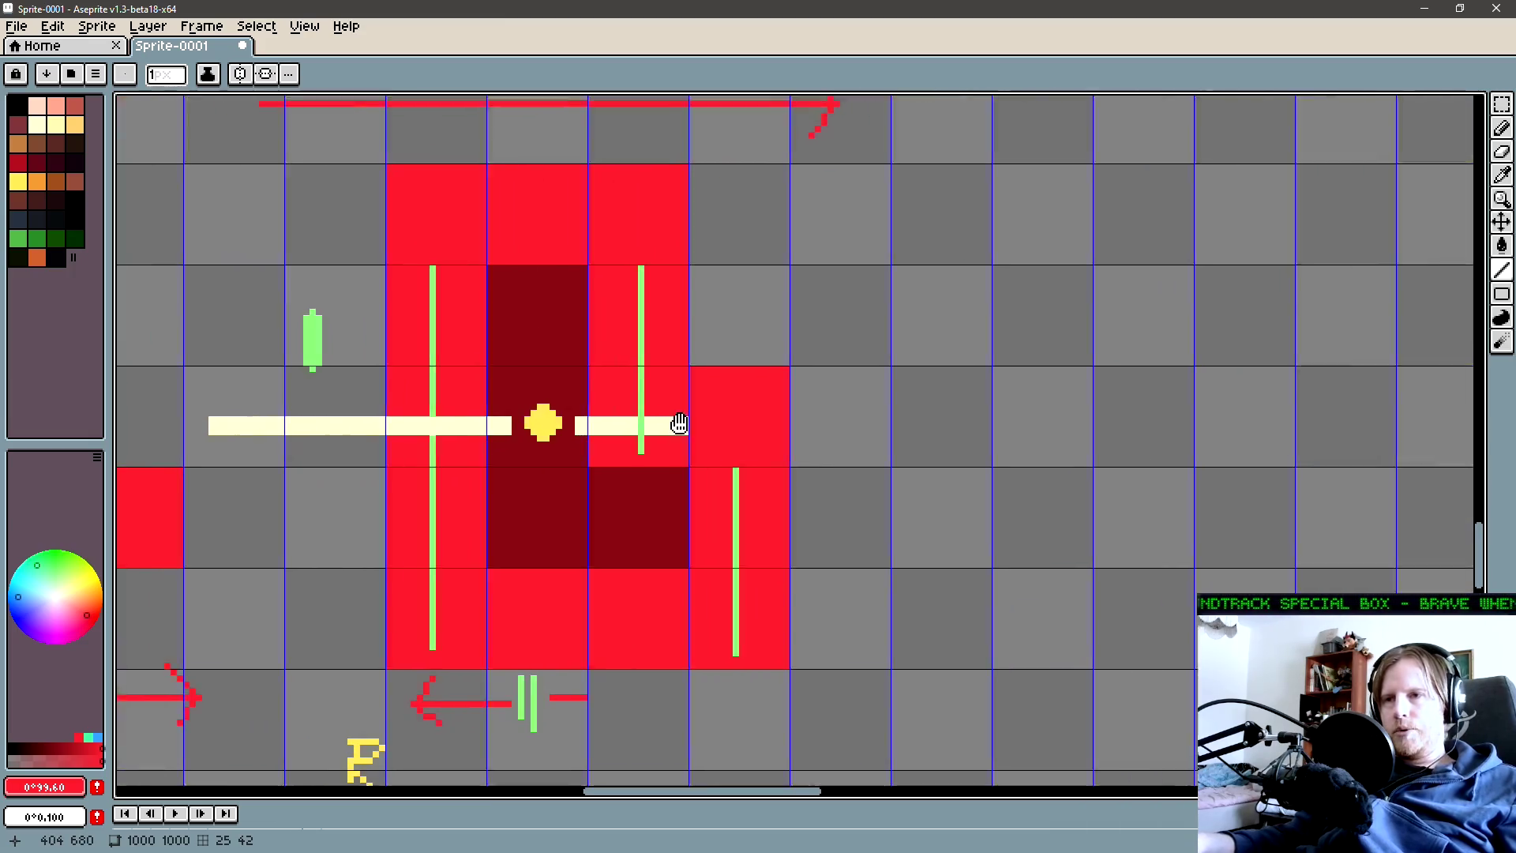
{"action": "scroll", "coordinate": [683, 474], "scroll_direction": "left", "scroll_amount": 4}
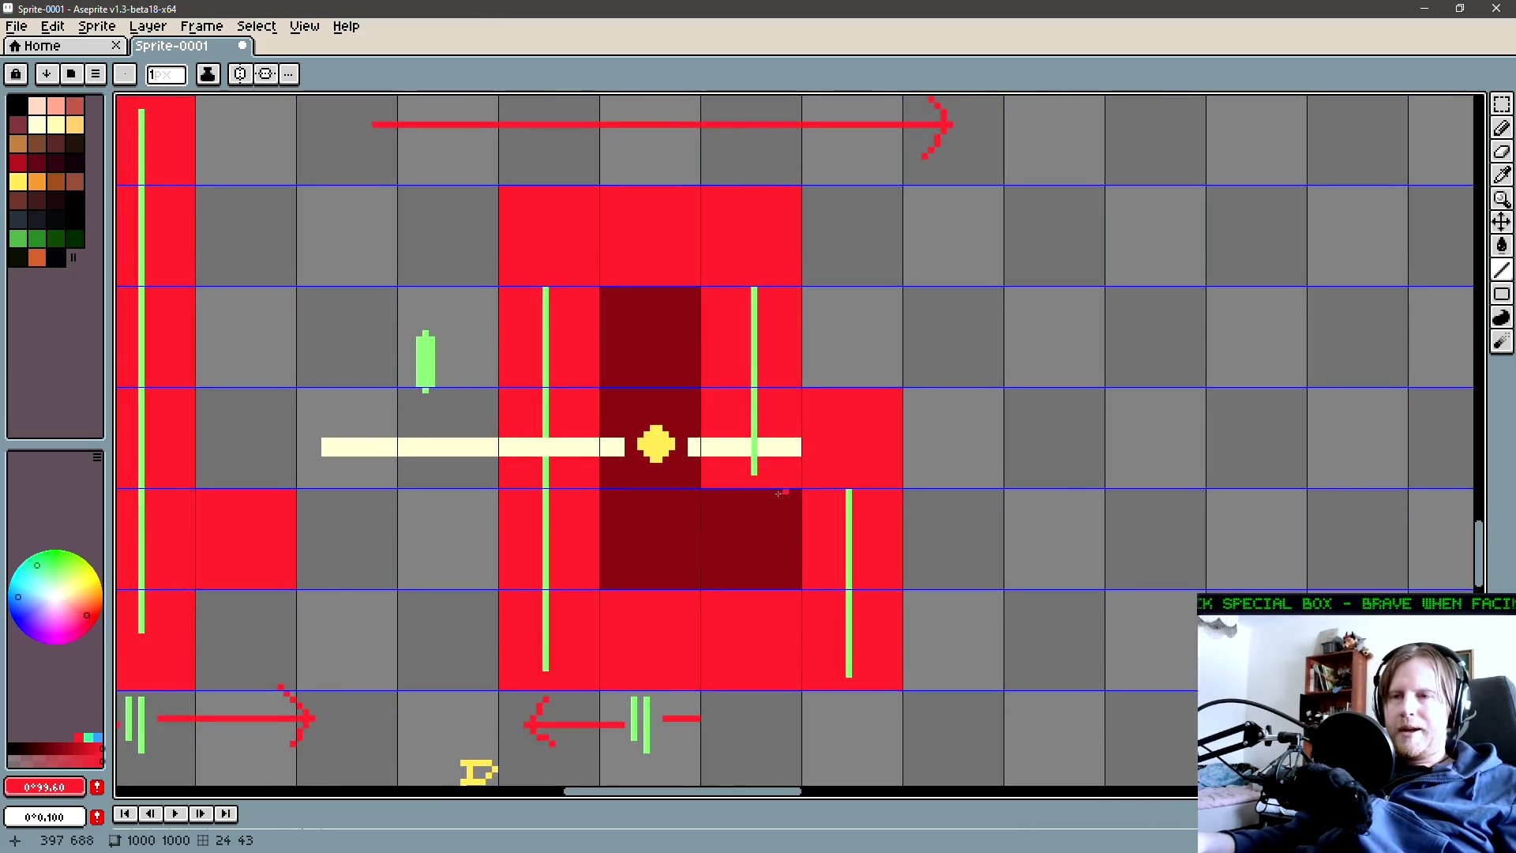
{"action": "scroll", "coordinate": [632, 481], "scroll_direction": "right", "scroll_amount": 5}
{"action": "scroll", "coordinate": [615, 479], "scroll_direction": "left", "scroll_amount": 1}
Switch to the pencil and show the grid over the red block diagram
{"action": "key", "text": "b"}
{"action": "scroll", "coordinate": [694, 477], "scroll_direction": "left", "scroll_amount": 4}
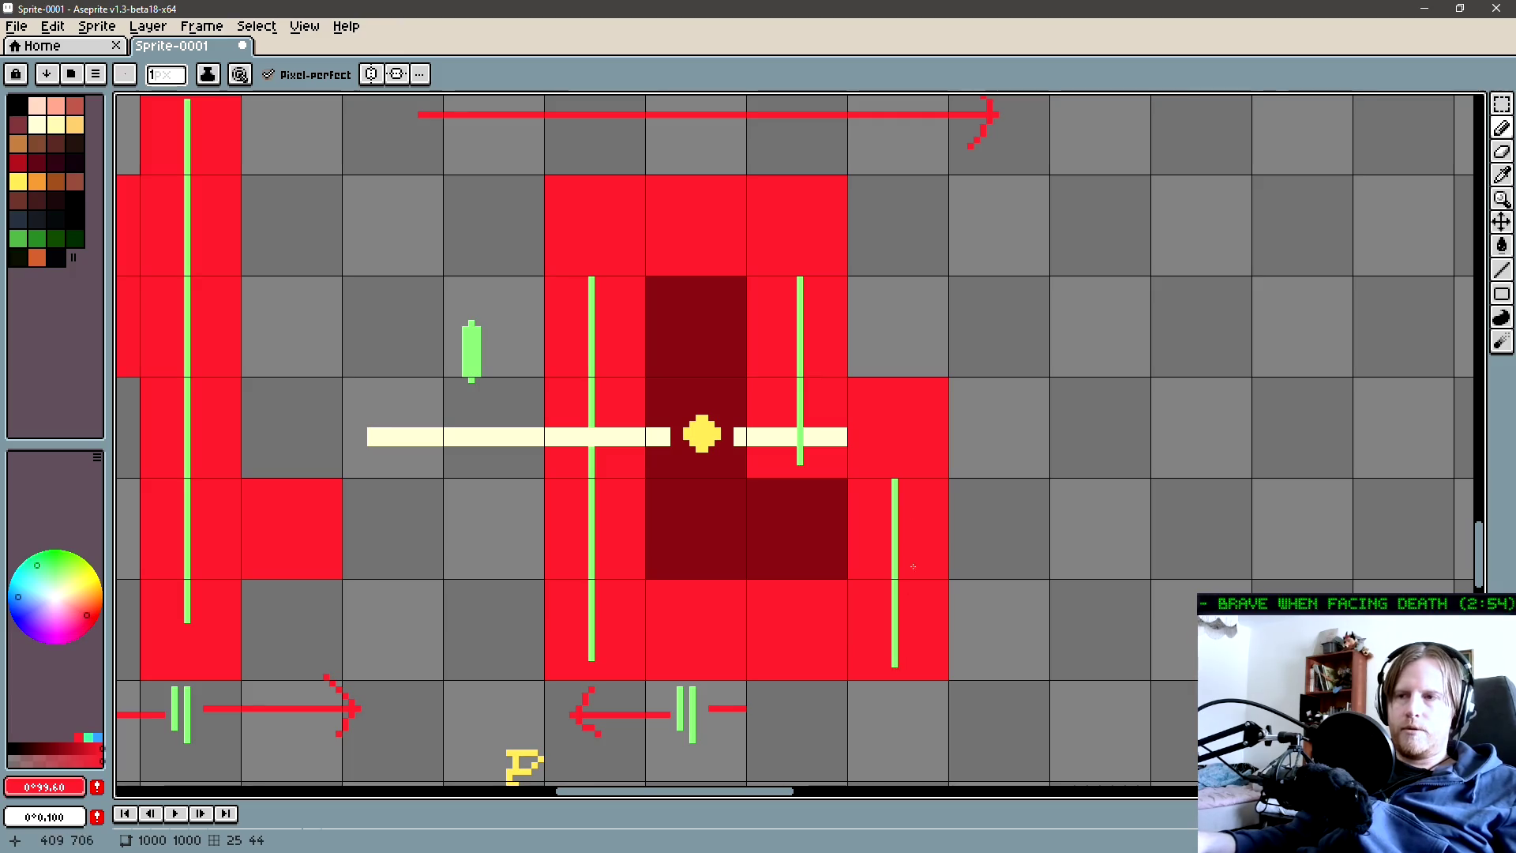
{"action": "scroll", "coordinate": [897, 649], "scroll_direction": "down", "scroll_amount": 3}
{"action": "key", "text": "ctrl+apostrophe"}
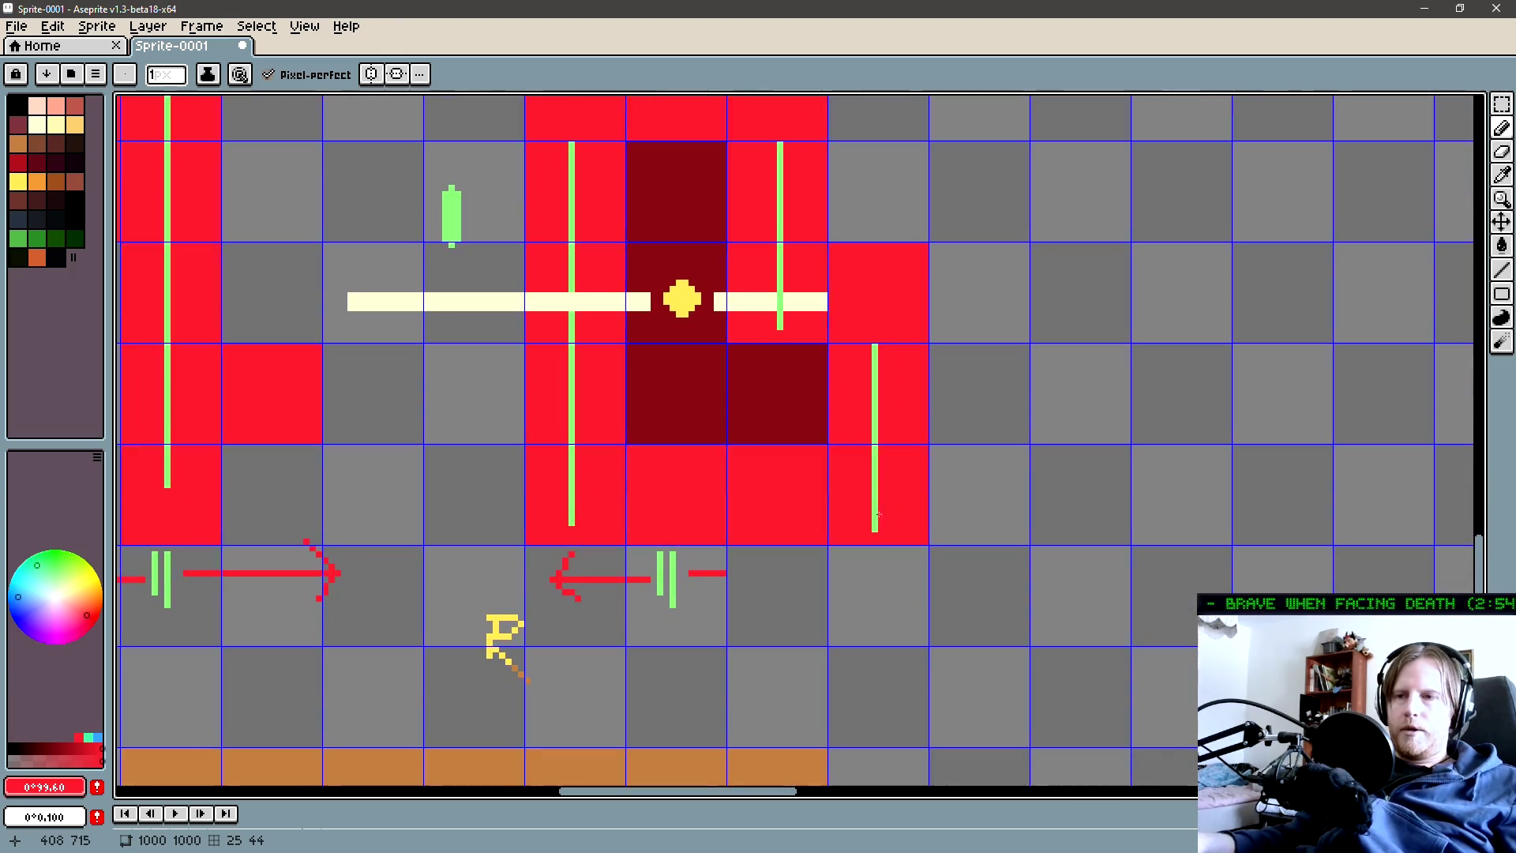
Draw a red right-pointing arrow under the right red block
{"action": "key", "text": "i"}
{"action": "key", "text": "l"}
{"action": "mouse_move", "coordinate": [725, 573]}
{"action": "left_mouse_down"}
{"action": "mouse_move", "coordinate": [908, 577]}
{"action": "mouse_move", "coordinate": [878, 553]}
{"action": "mouse_move", "coordinate": [874, 600]}
{"action": "left_mouse_up"}
{"action": "left_click_drag", "start_coordinate": [1002, 619], "coordinate": [981, 634]}
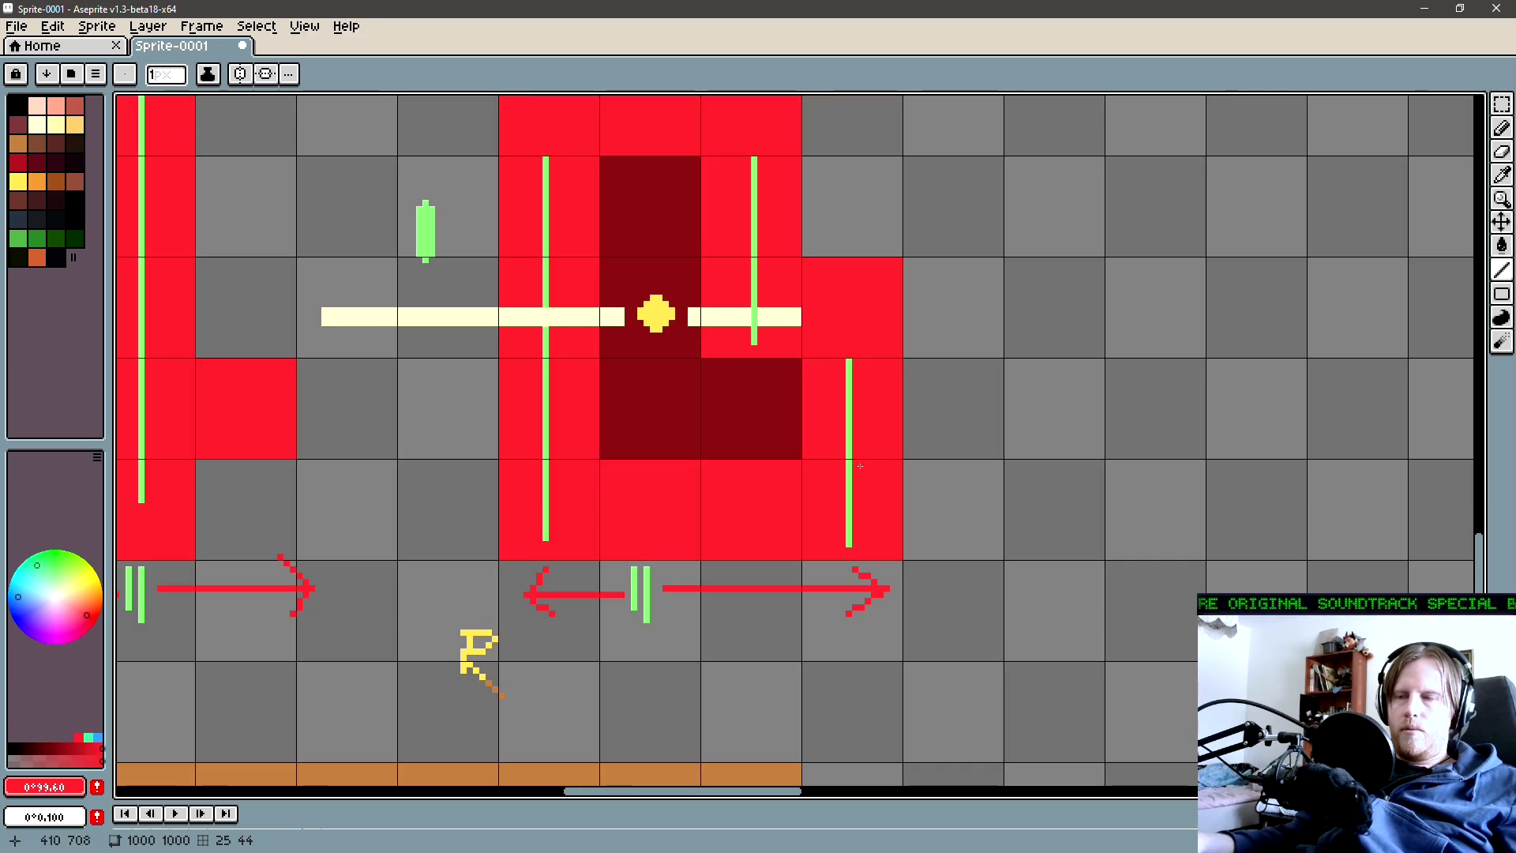
Extend the right green line upward using the eyedropped green
{"action": "left_click", "coordinate": [851, 369], "text": "alt"}
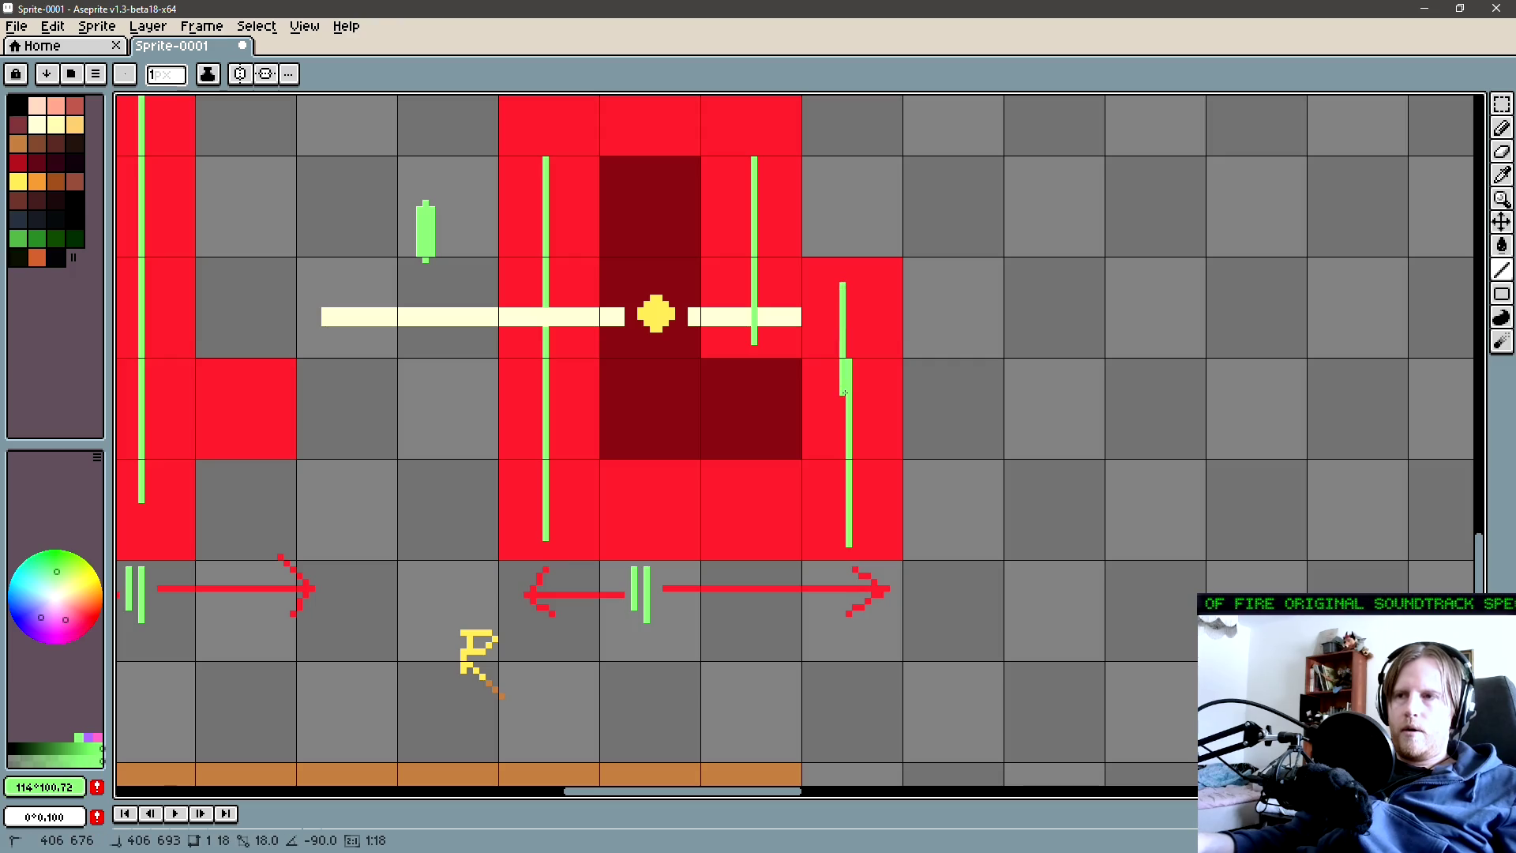
{"action": "left_click", "coordinate": [849, 286], "text": "shift"}
{"action": "key", "text": "ctrl+apostrophe"}
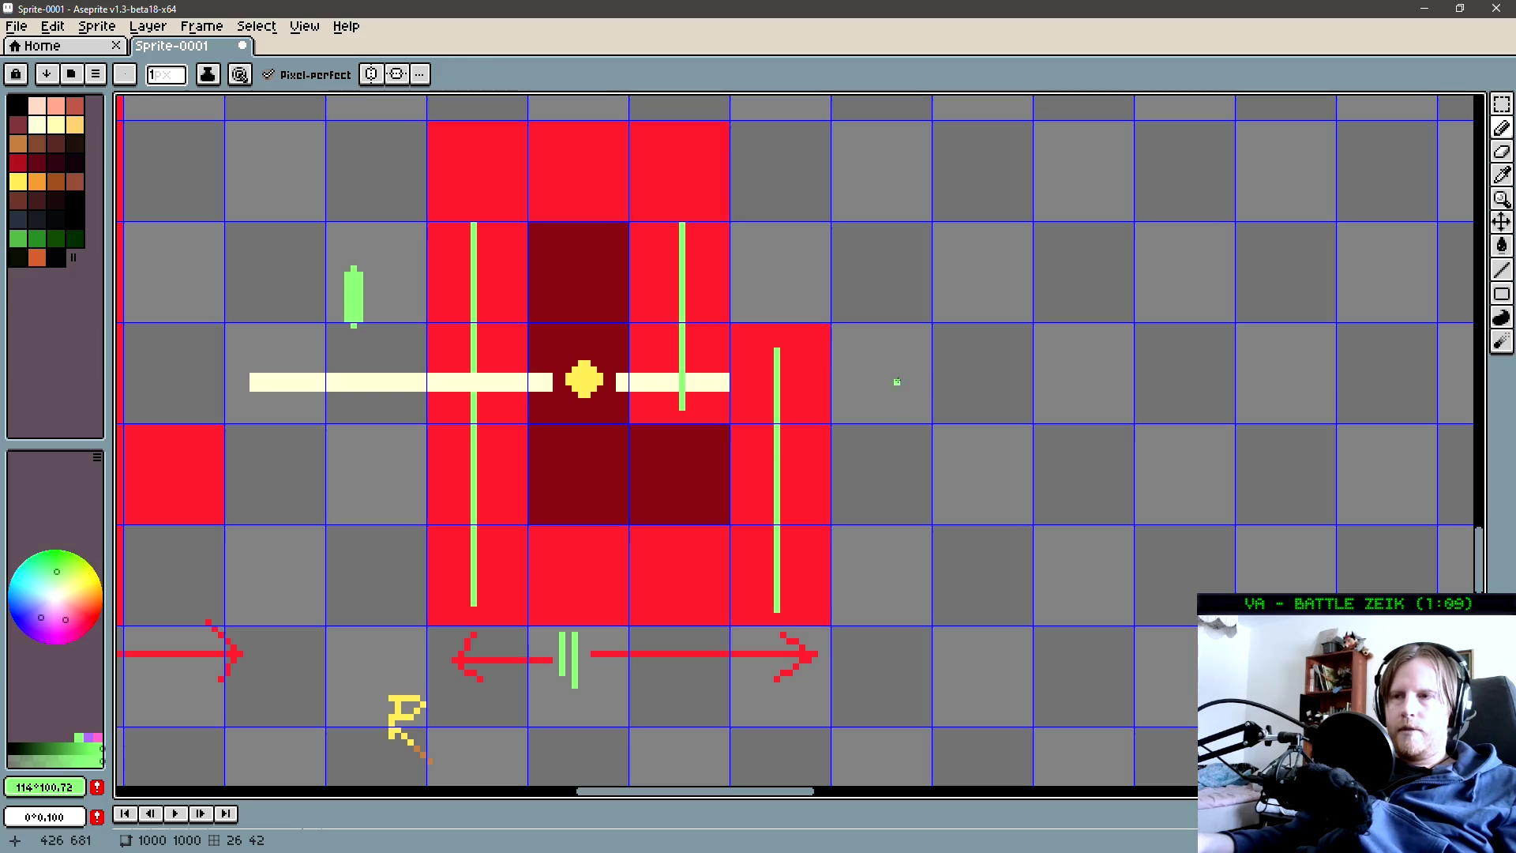
Extend the inner green line up to the red block's top
{"action": "scroll", "coordinate": [892, 391], "scroll_direction": "left", "scroll_amount": 3}
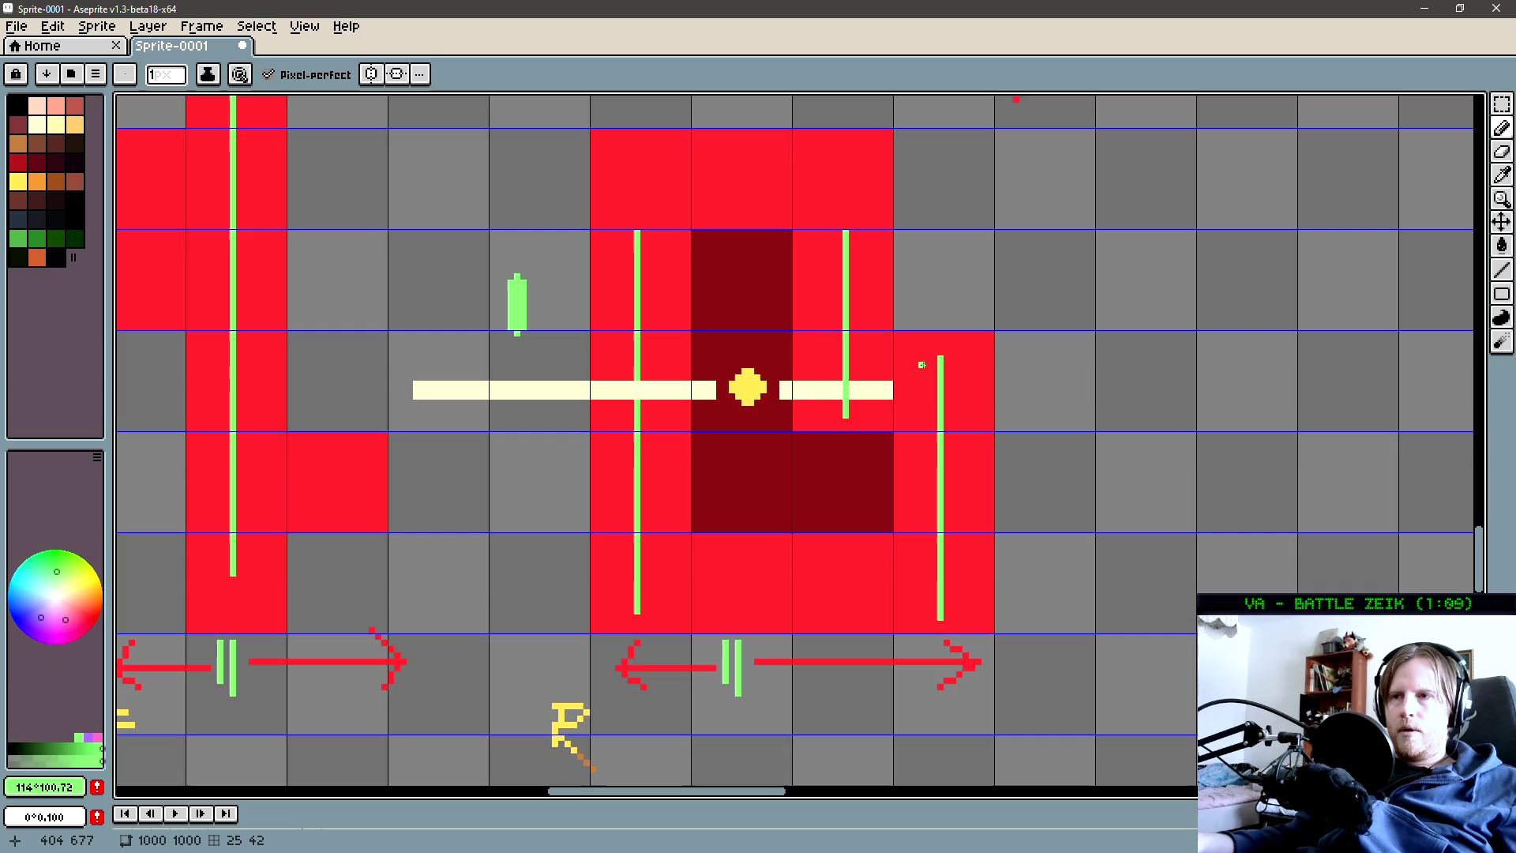
{"action": "scroll", "coordinate": [921, 364], "scroll_direction": "up", "scroll_amount": 2}
{"action": "scroll", "coordinate": [869, 423], "scroll_direction": "right", "scroll_amount": 2}
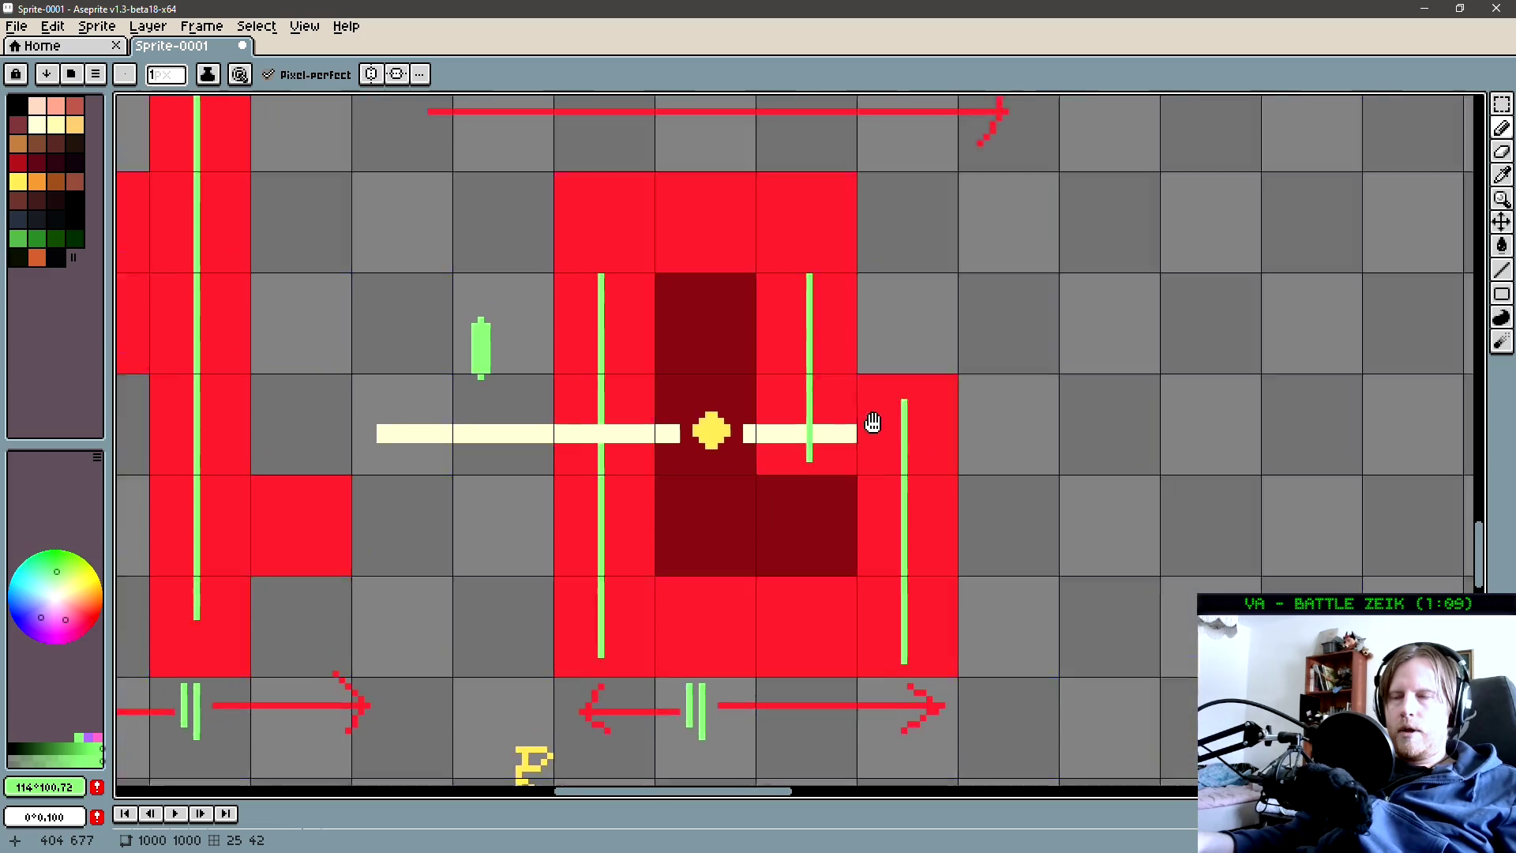
{"action": "left_click_drag", "start_coordinate": [796, 451], "coordinate": [751, 456]}
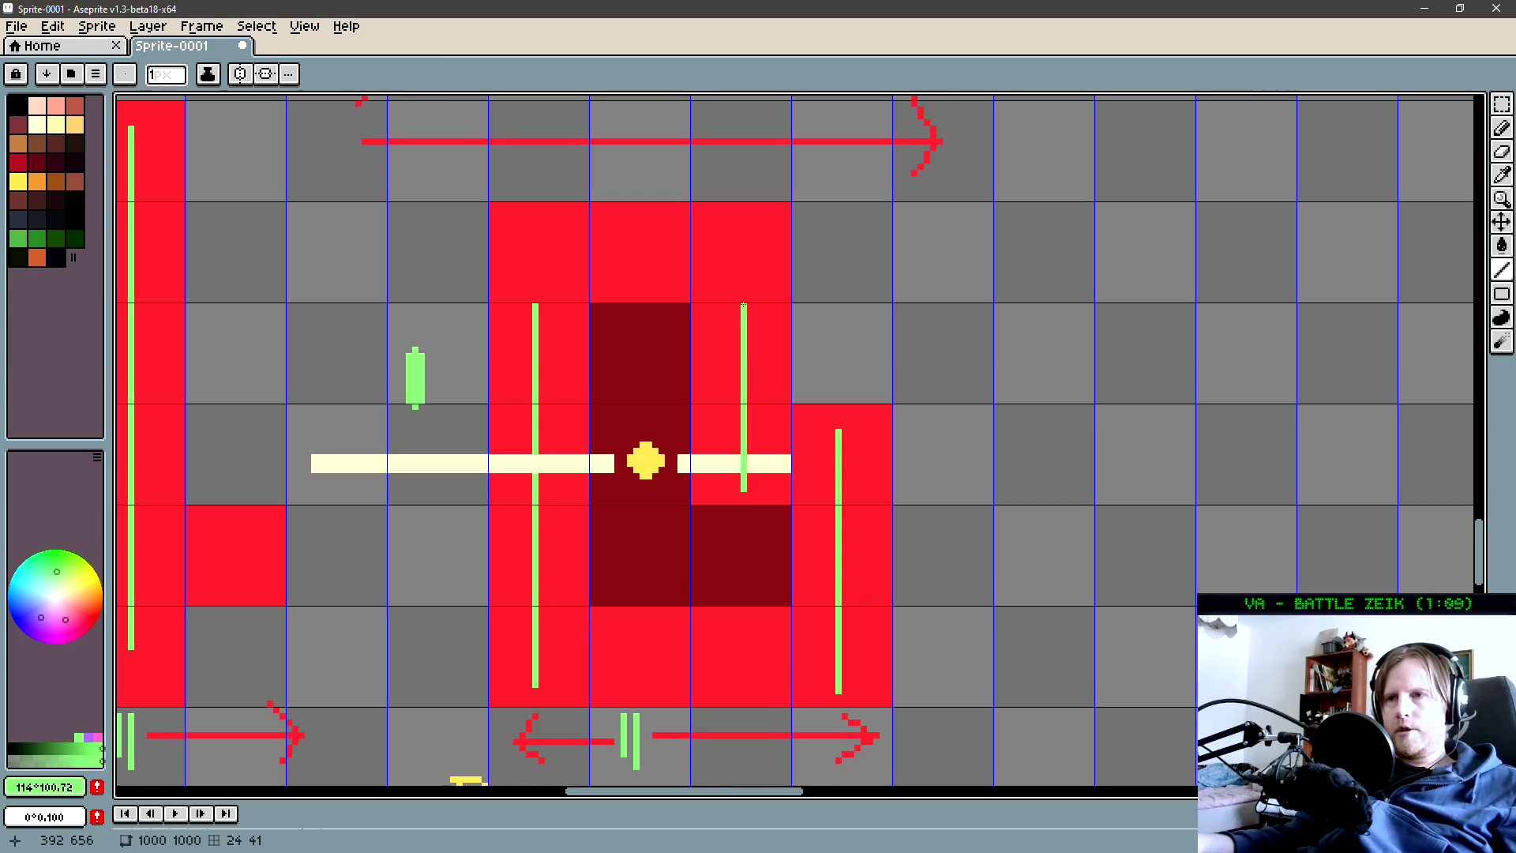
{"action": "left_click", "coordinate": [740, 207], "text": "shift"}
{"action": "left_click_drag", "start_coordinate": [896, 405], "coordinate": [792, 396]}
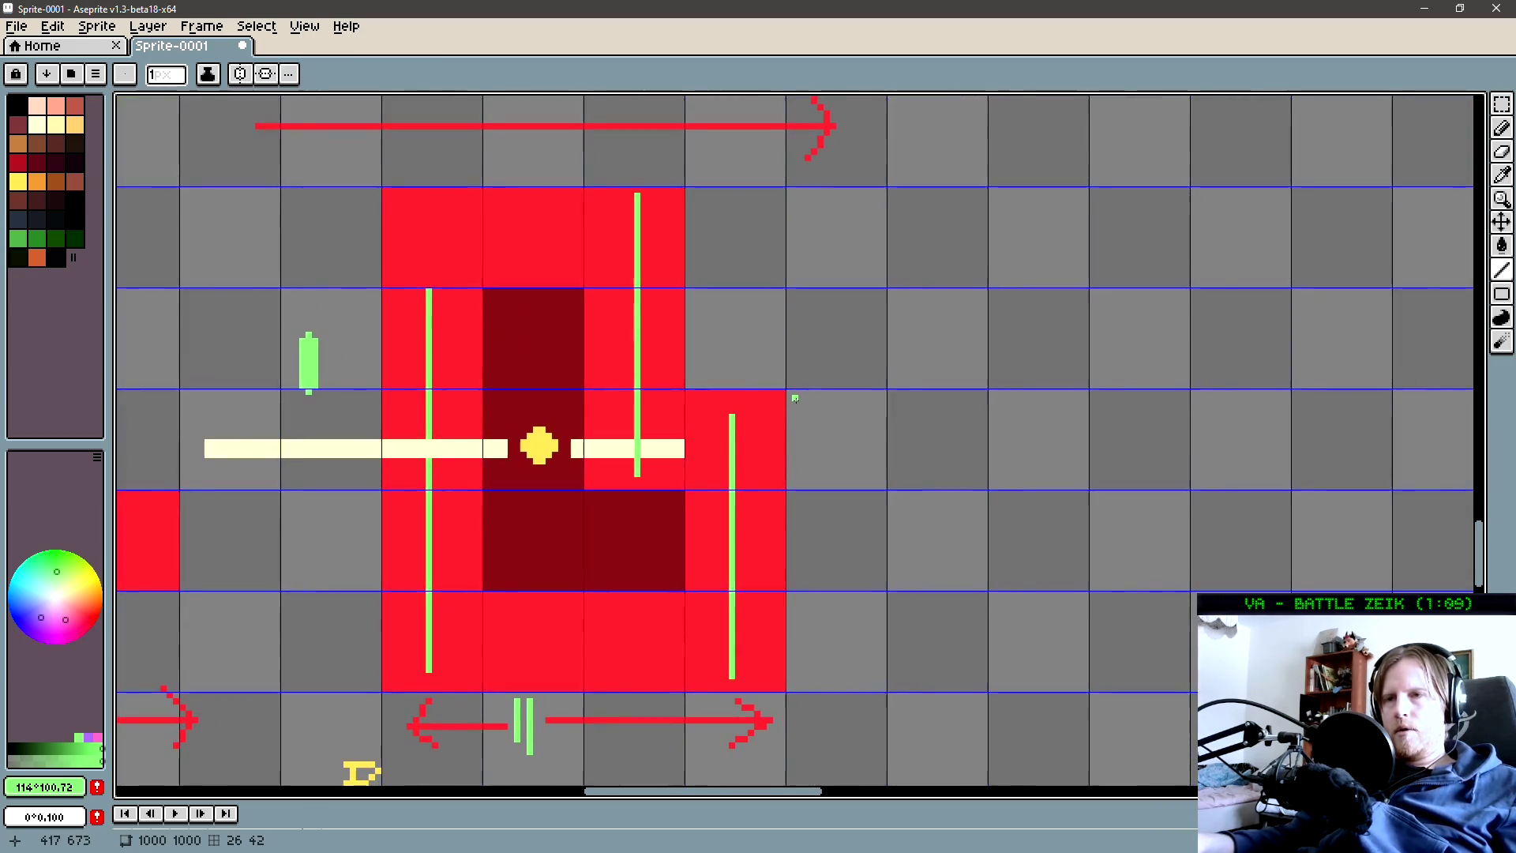
{"action": "key", "text": "alt"}
Paint the inner green line's lower part red, then zoom out over the diagram
{"action": "left_click_drag", "start_coordinate": [637, 390], "coordinate": [640, 476]}
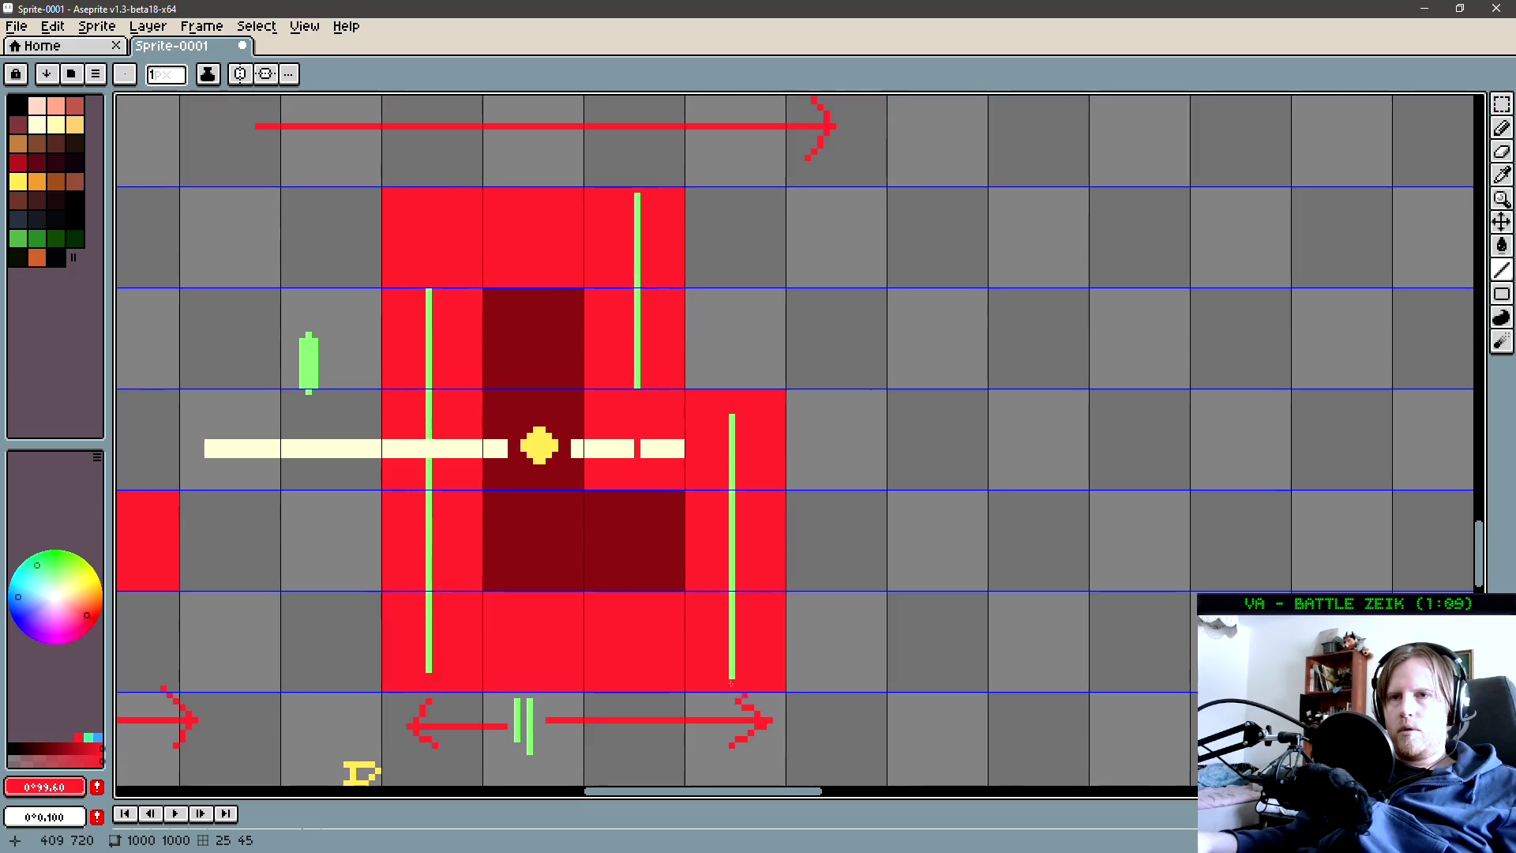
{"action": "scroll", "coordinate": [731, 681], "scroll_direction": "left", "scroll_amount": 3}
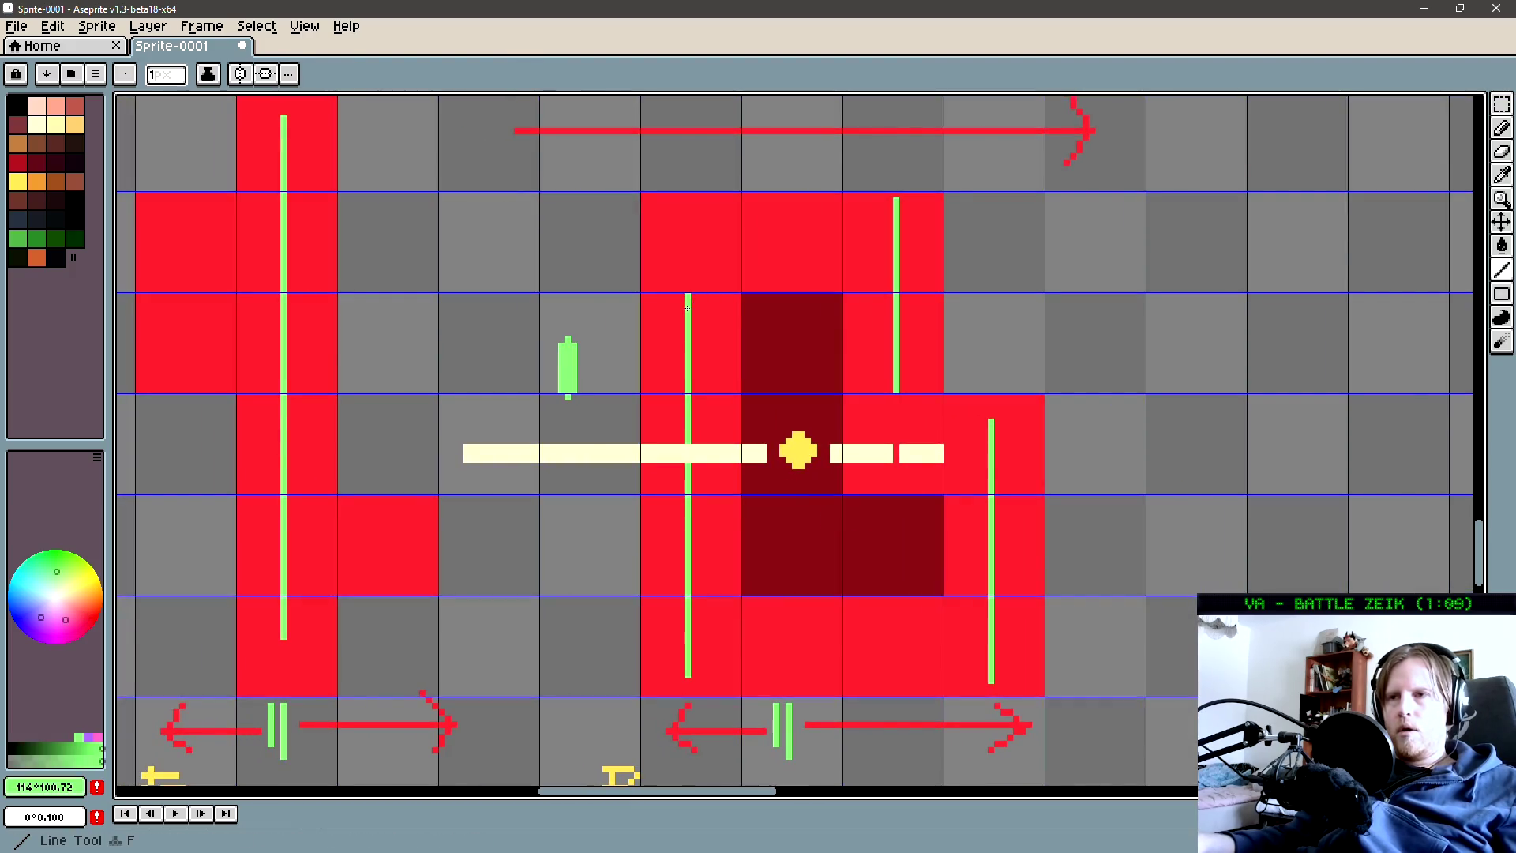
{"action": "scroll", "coordinate": [784, 284], "scroll_direction": "right", "scroll_amount": 3}
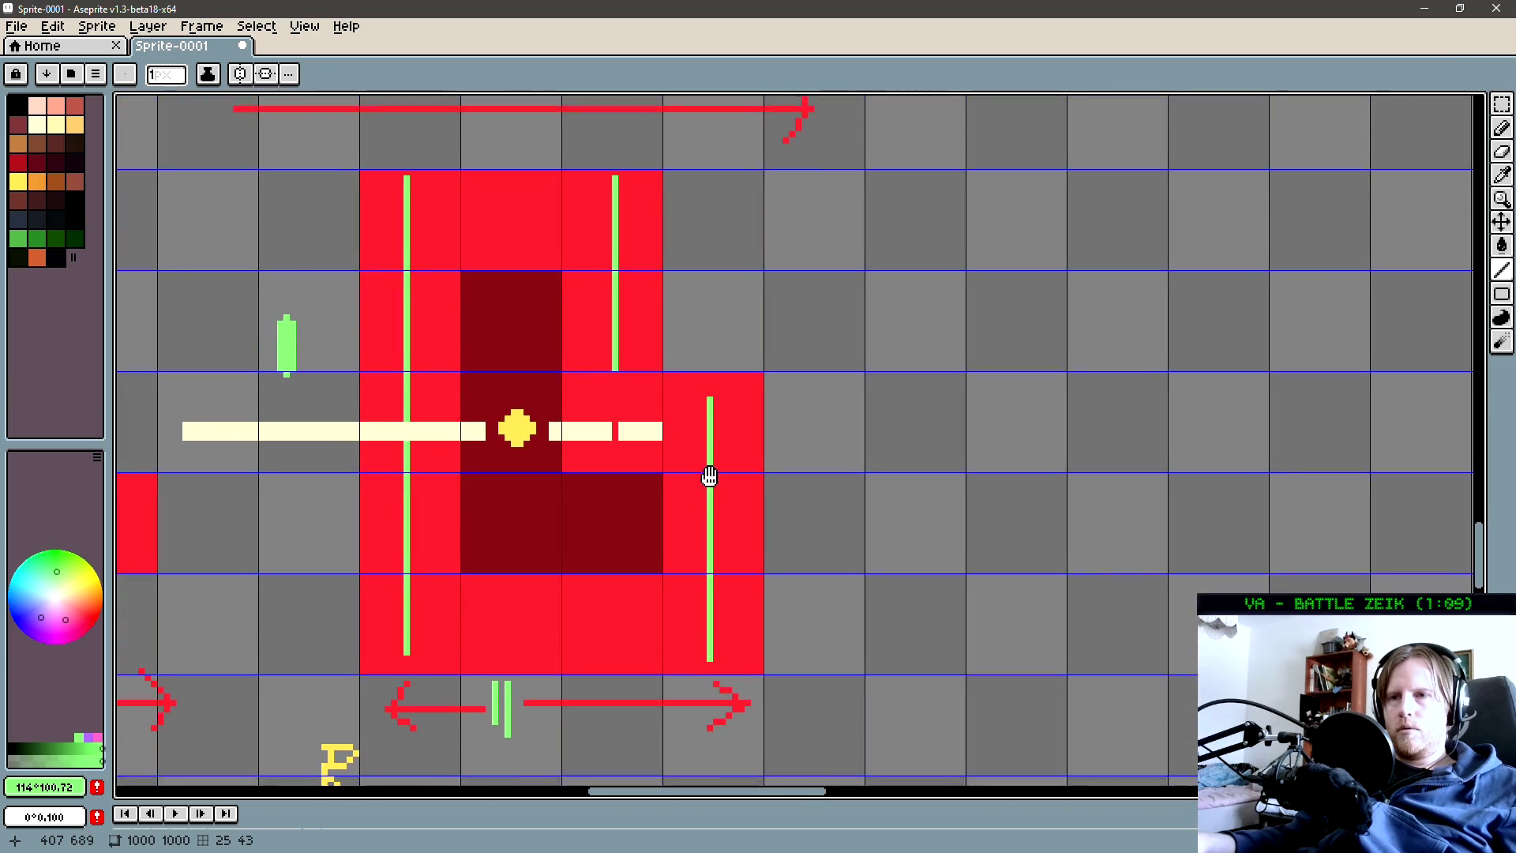
{"action": "left_click_drag", "start_coordinate": [709, 476], "coordinate": [707, 466]}
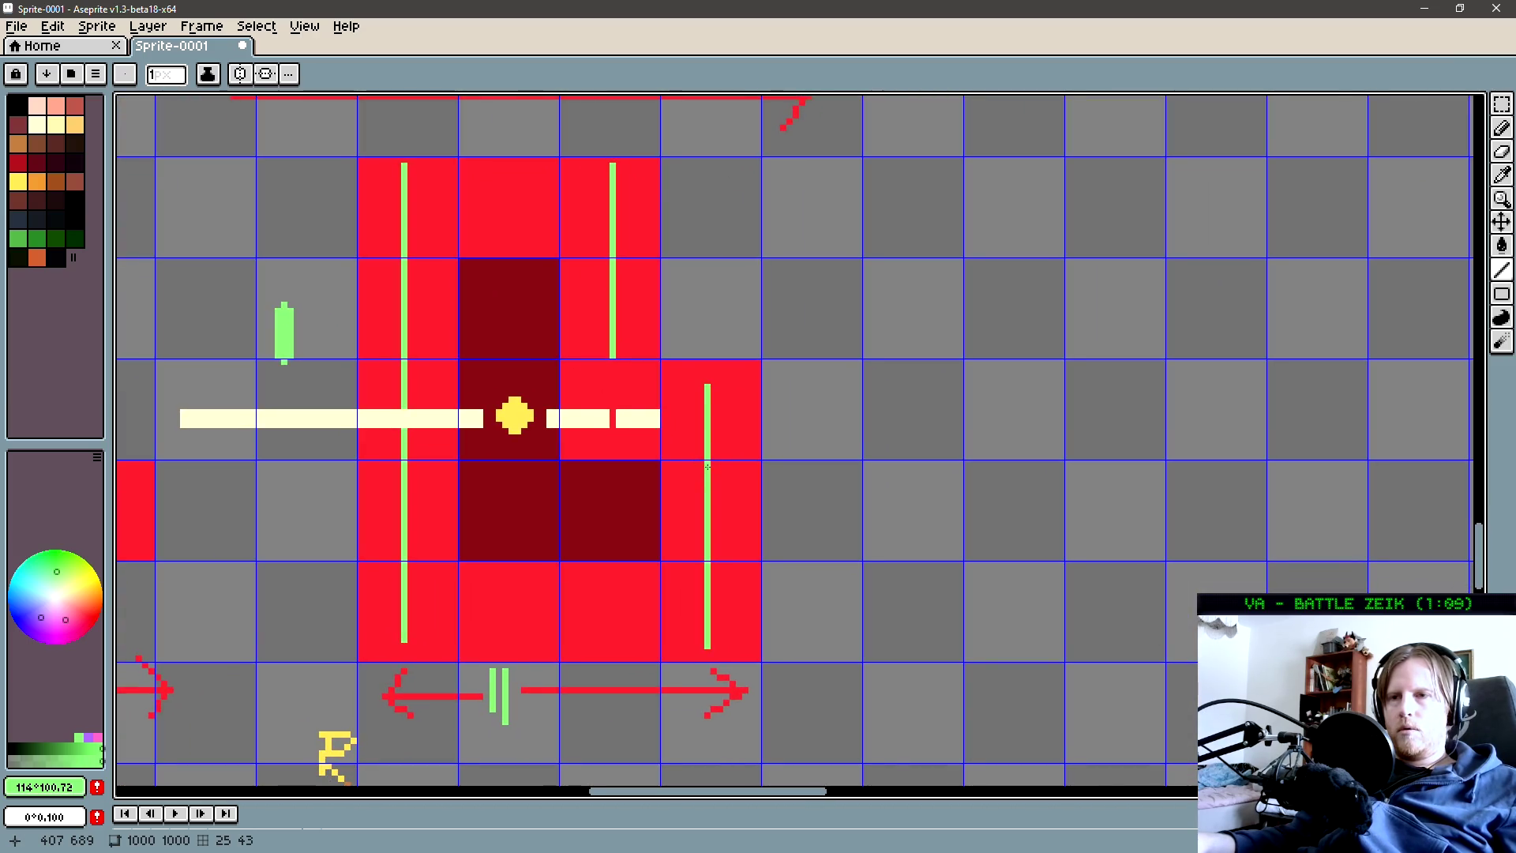
{"action": "scroll", "coordinate": [707, 467], "scroll_direction": "down", "scroll_amount": 2}
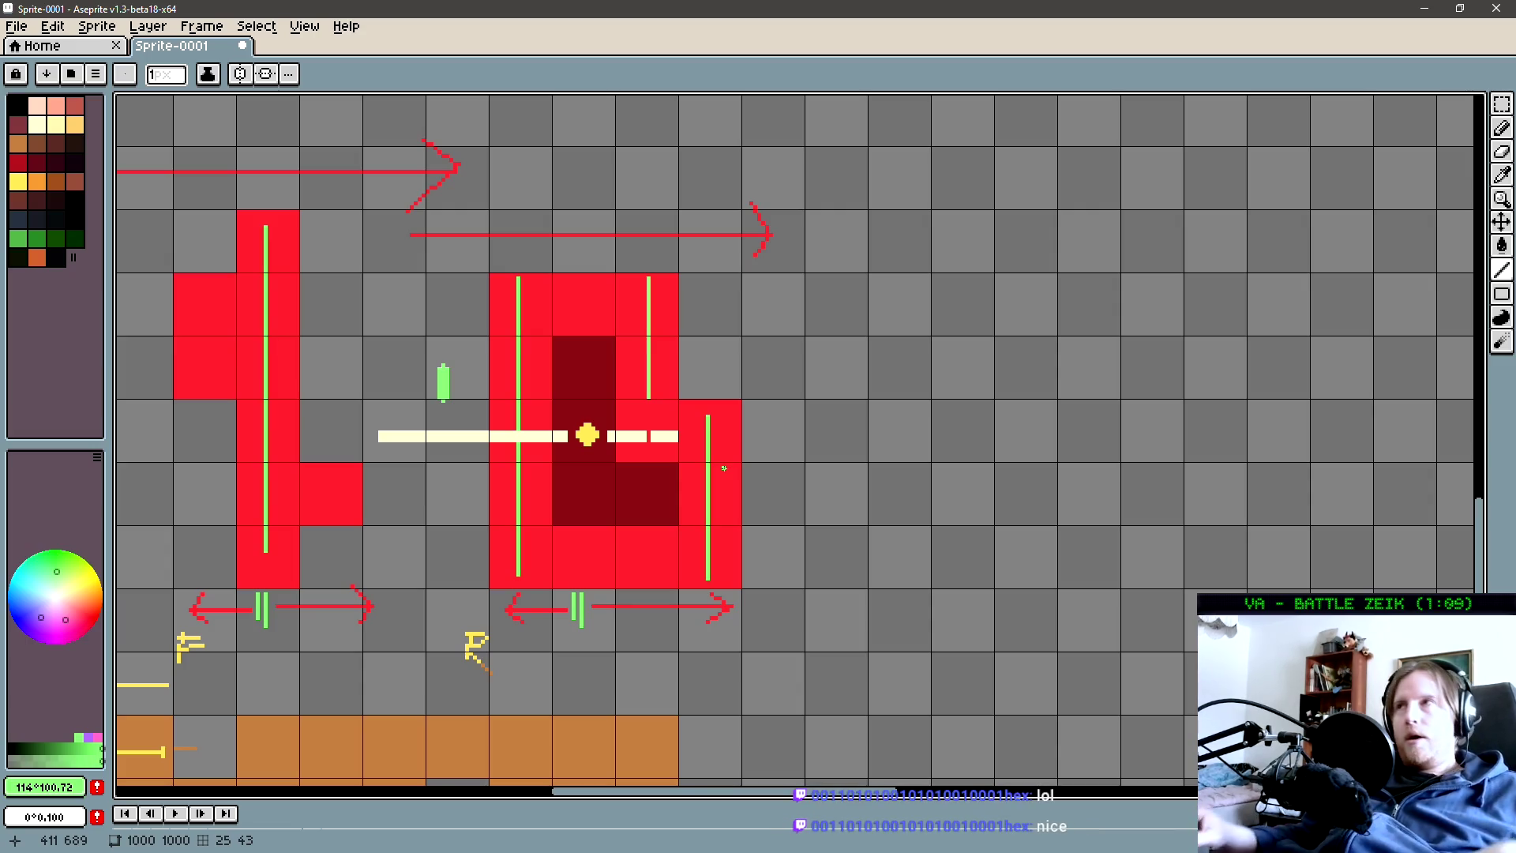
{"action": "key", "text": "alt+Tab"}
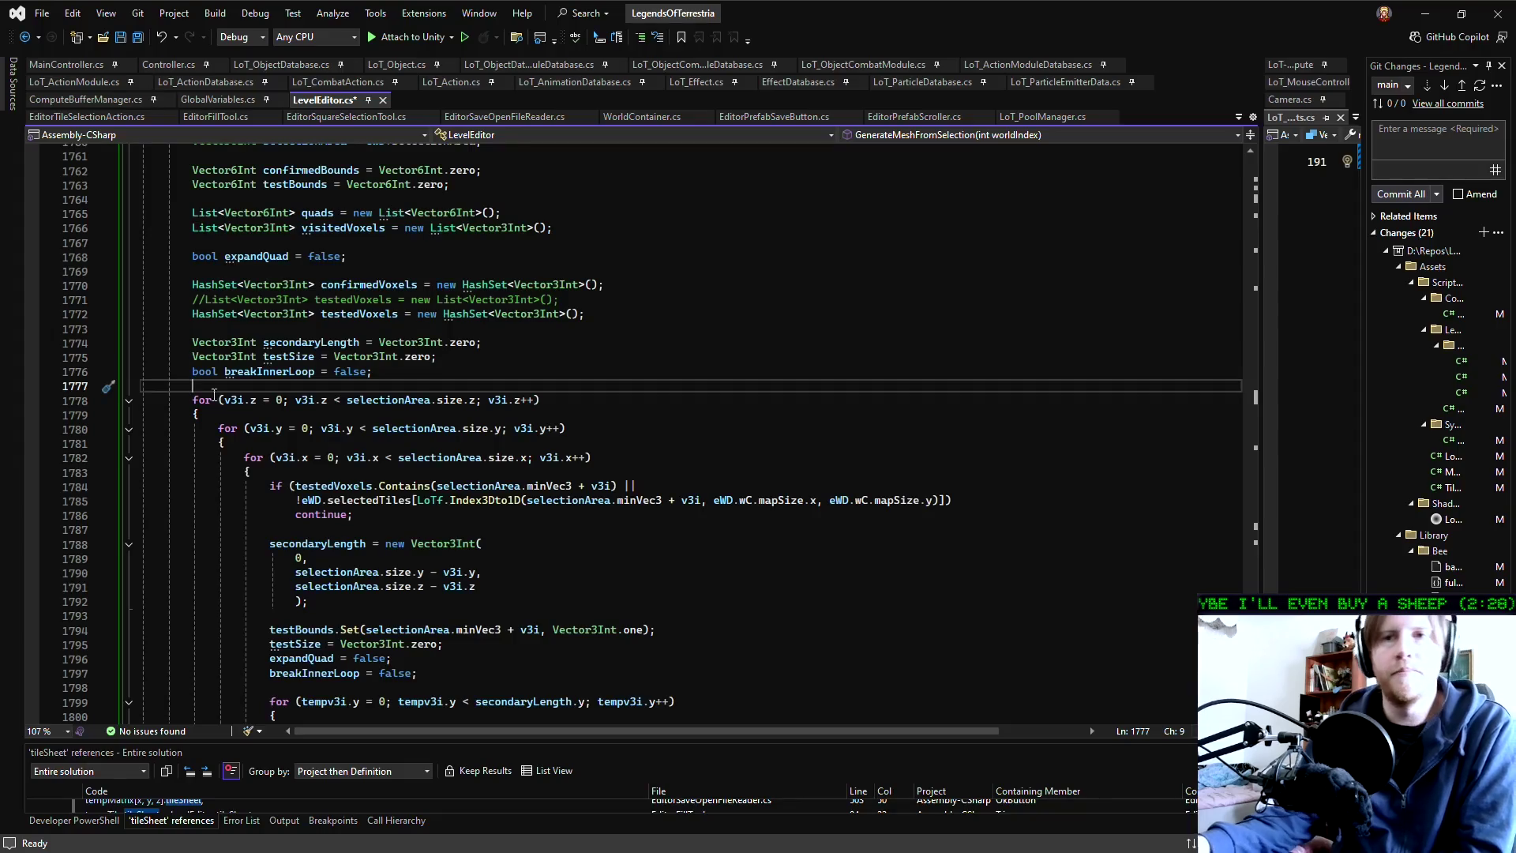
Look over the secondaryLength assignment and line 1777 in LevelEditor.cs
{"action": "left_click", "coordinate": [503, 543]}
{"action": "scroll", "coordinate": [503, 540], "scroll_direction": "up", "scroll_amount": 3}
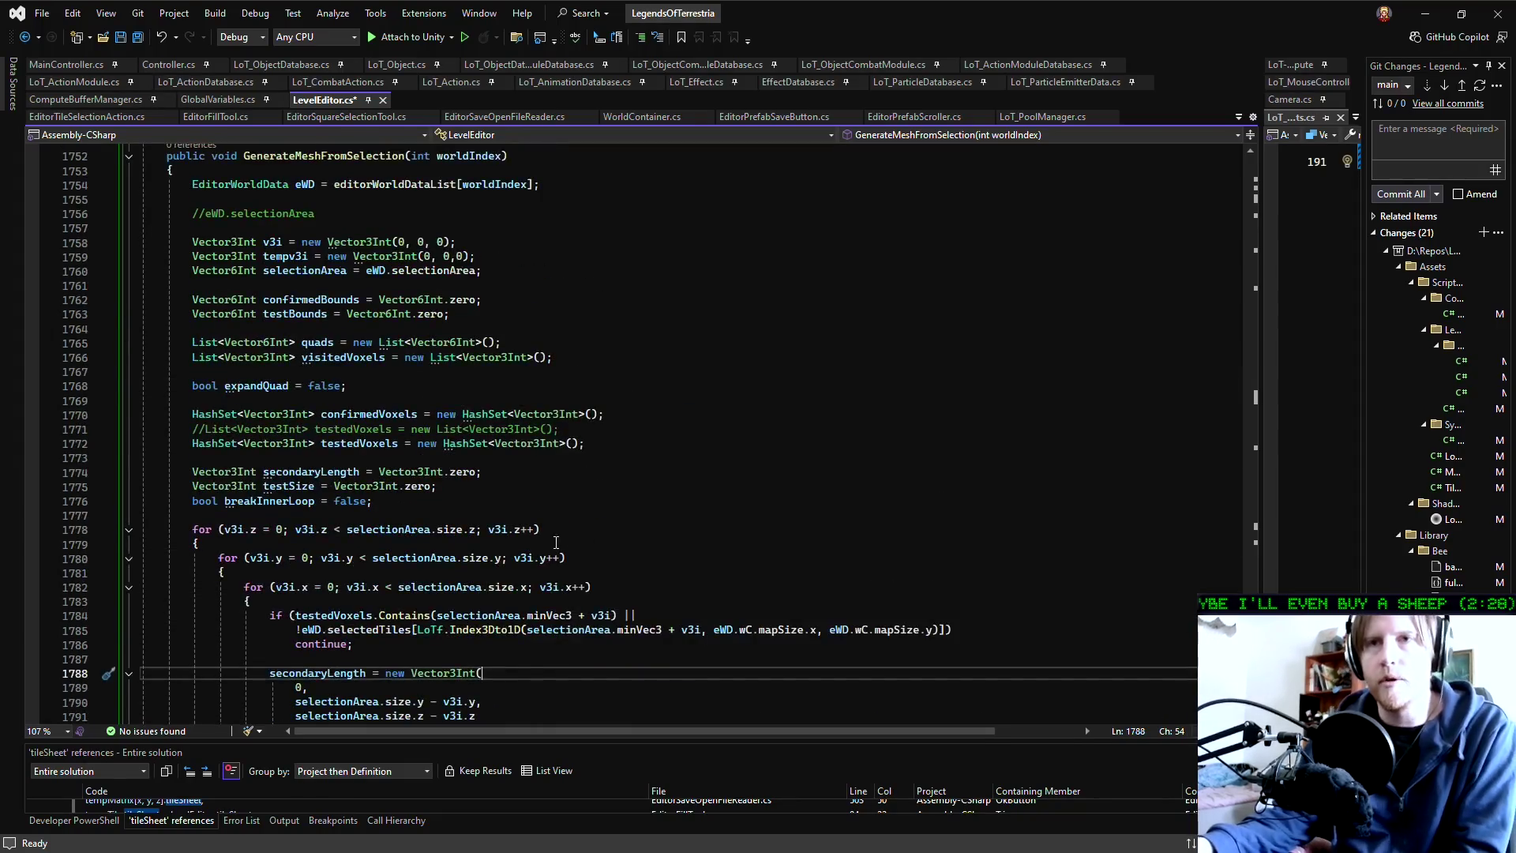
{"action": "left_click", "coordinate": [464, 515]}
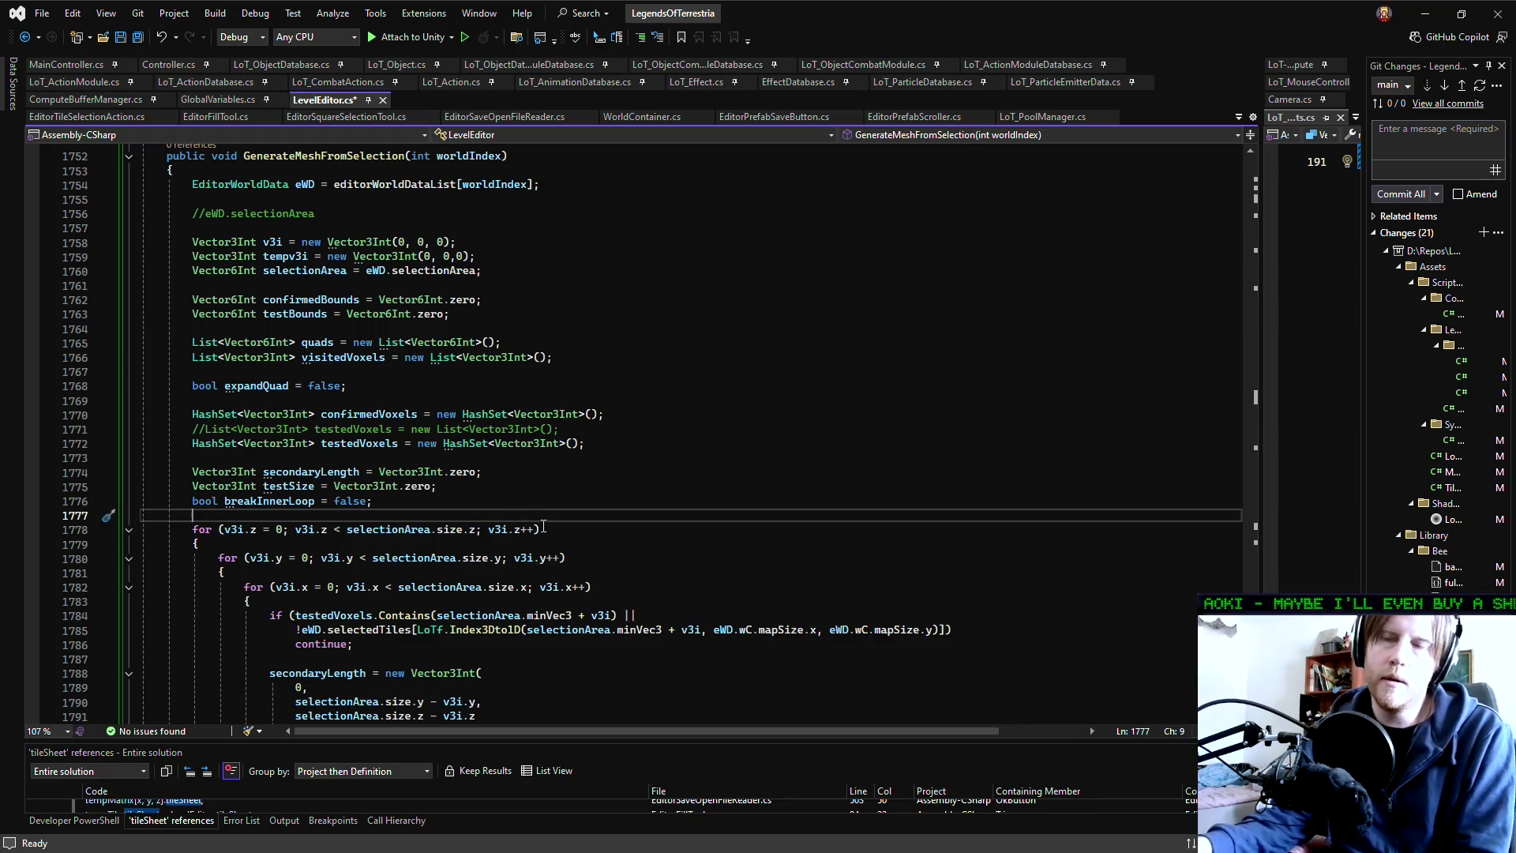
{"action": "scroll", "coordinate": [544, 527], "scroll_direction": "down", "scroll_amount": 3}
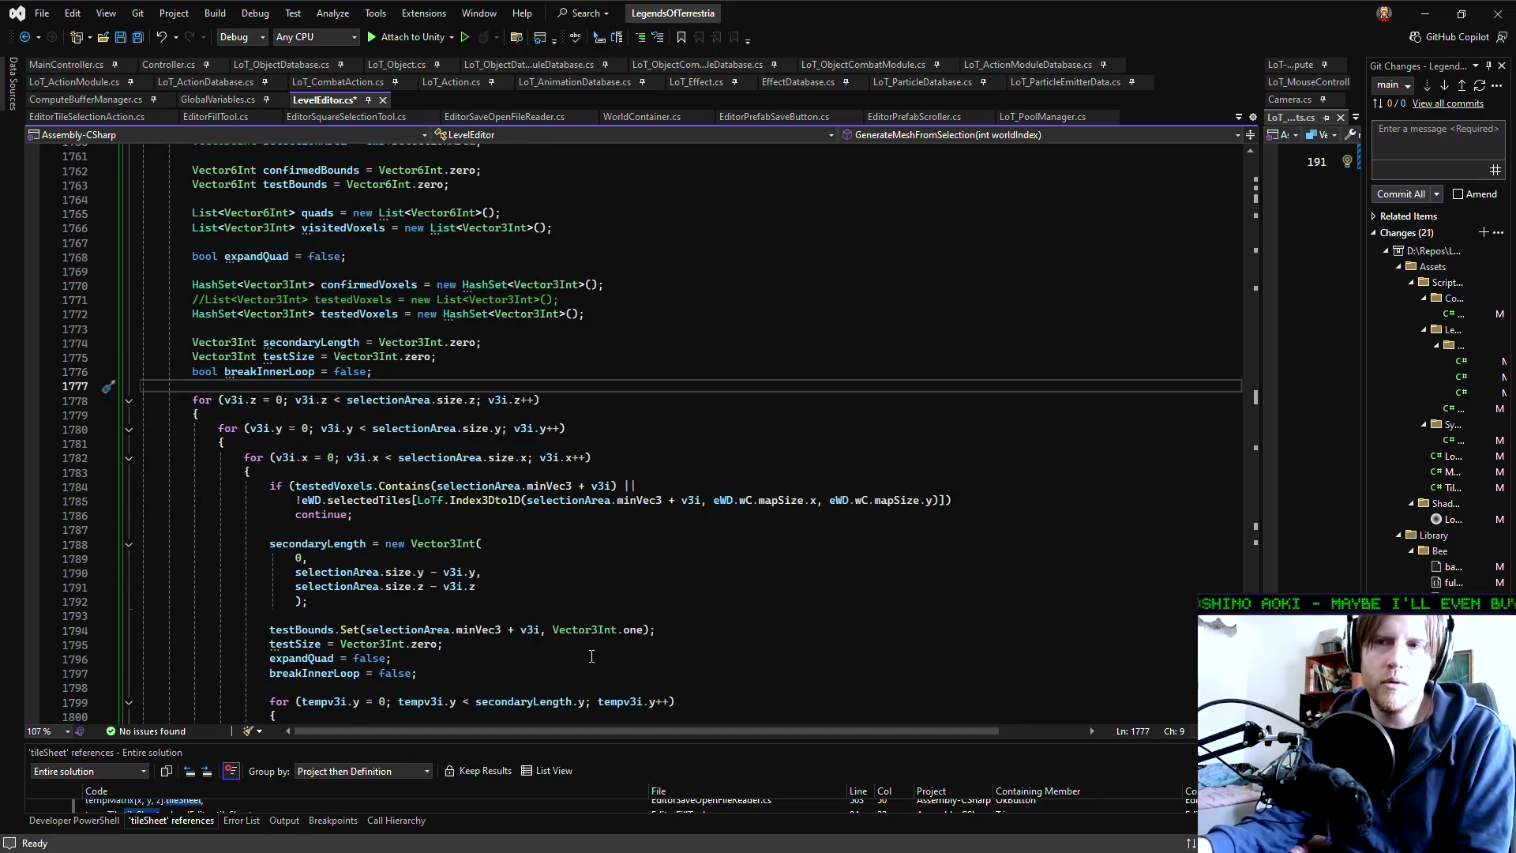
{"action": "scroll", "coordinate": [516, 574], "scroll_direction": "up", "scroll_amount": 2}
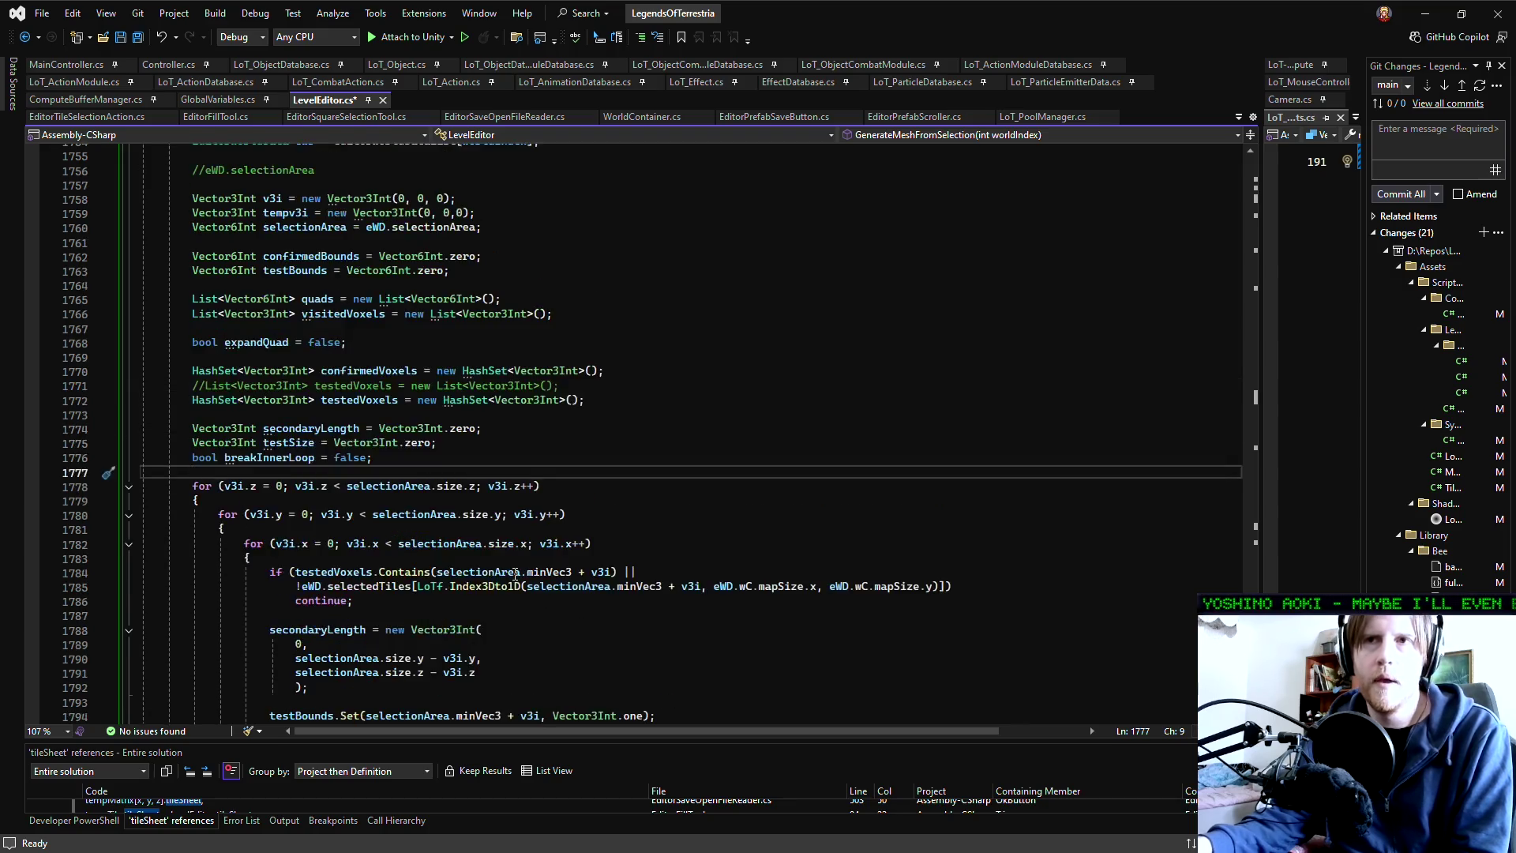
{"action": "scroll", "coordinate": [516, 574], "scroll_direction": "down", "scroll_amount": 4}
Inspect the outer for loop and innermost x loop of GenerateMeshFromSelection
{"action": "left_click", "coordinate": [186, 299]}
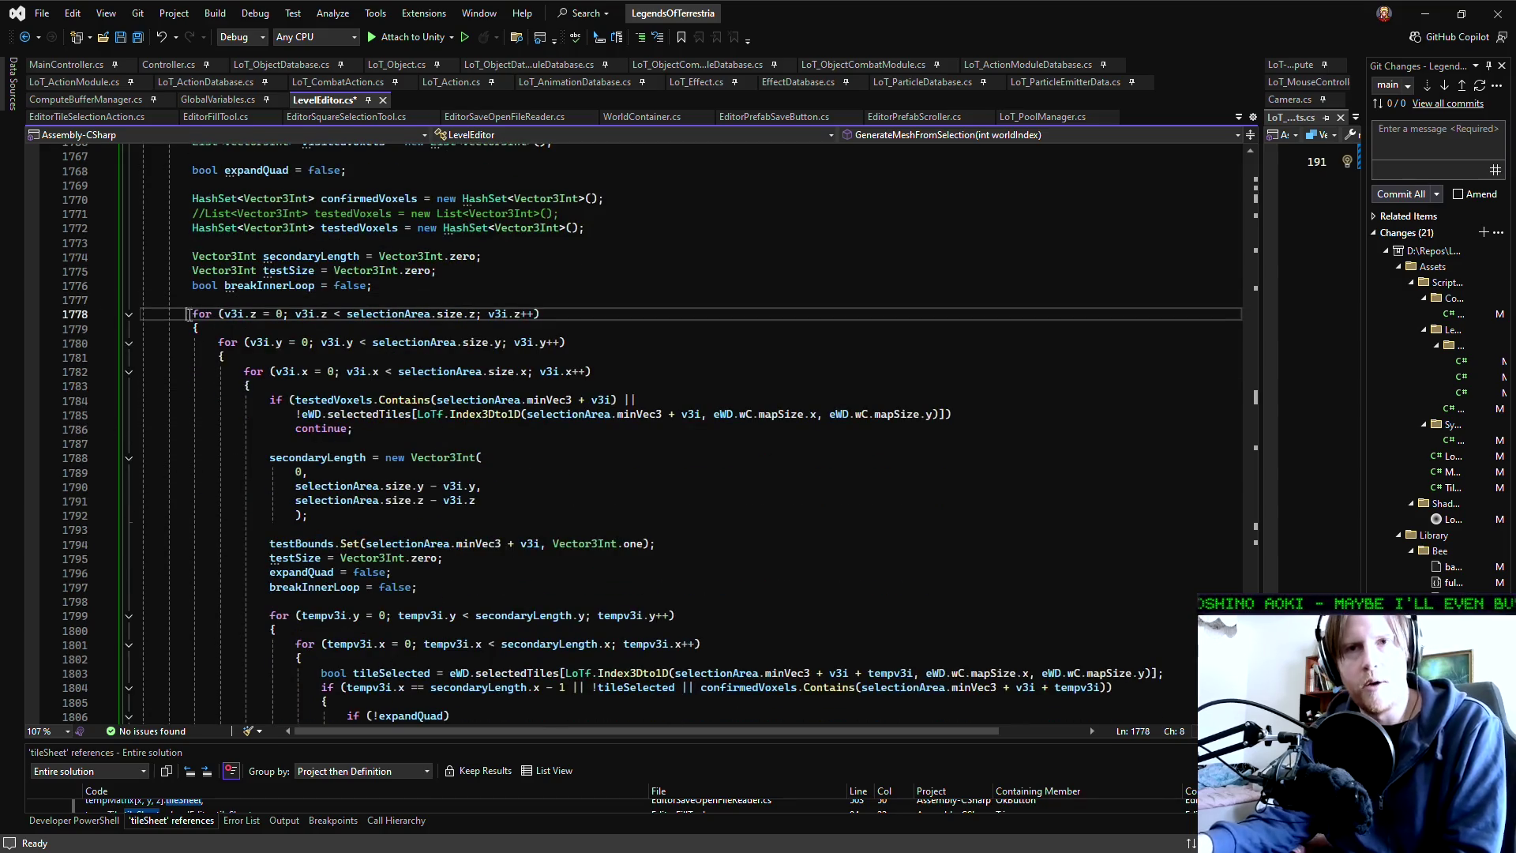
{"action": "scroll", "coordinate": [377, 521], "scroll_direction": "down", "scroll_amount": 4}
{"action": "scroll", "coordinate": [371, 517], "scroll_direction": "down", "scroll_amount": 13}
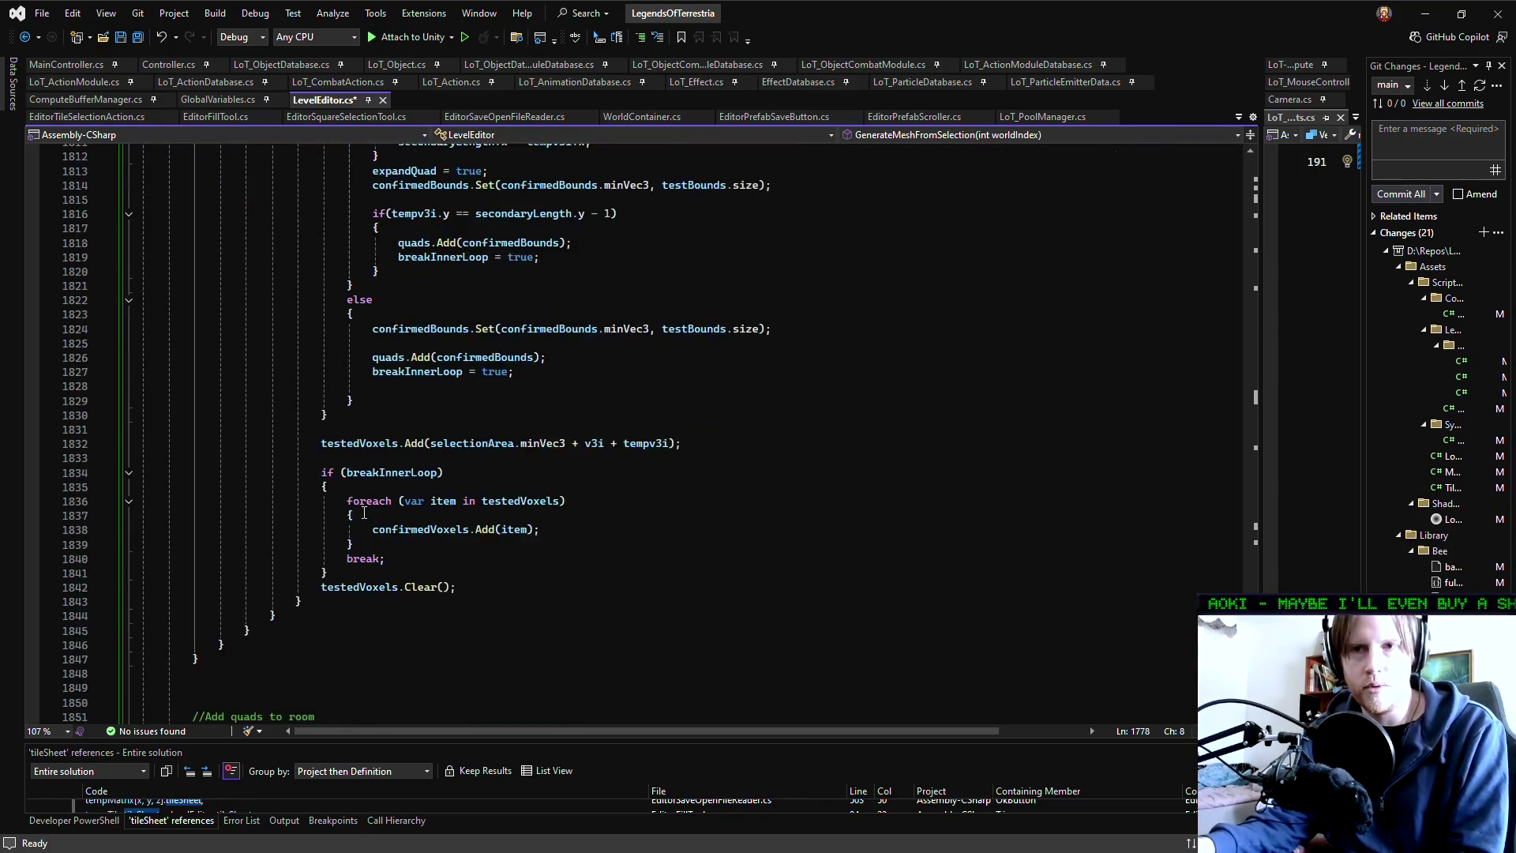
{"action": "scroll", "coordinate": [260, 558], "scroll_direction": "up", "scroll_amount": 16}
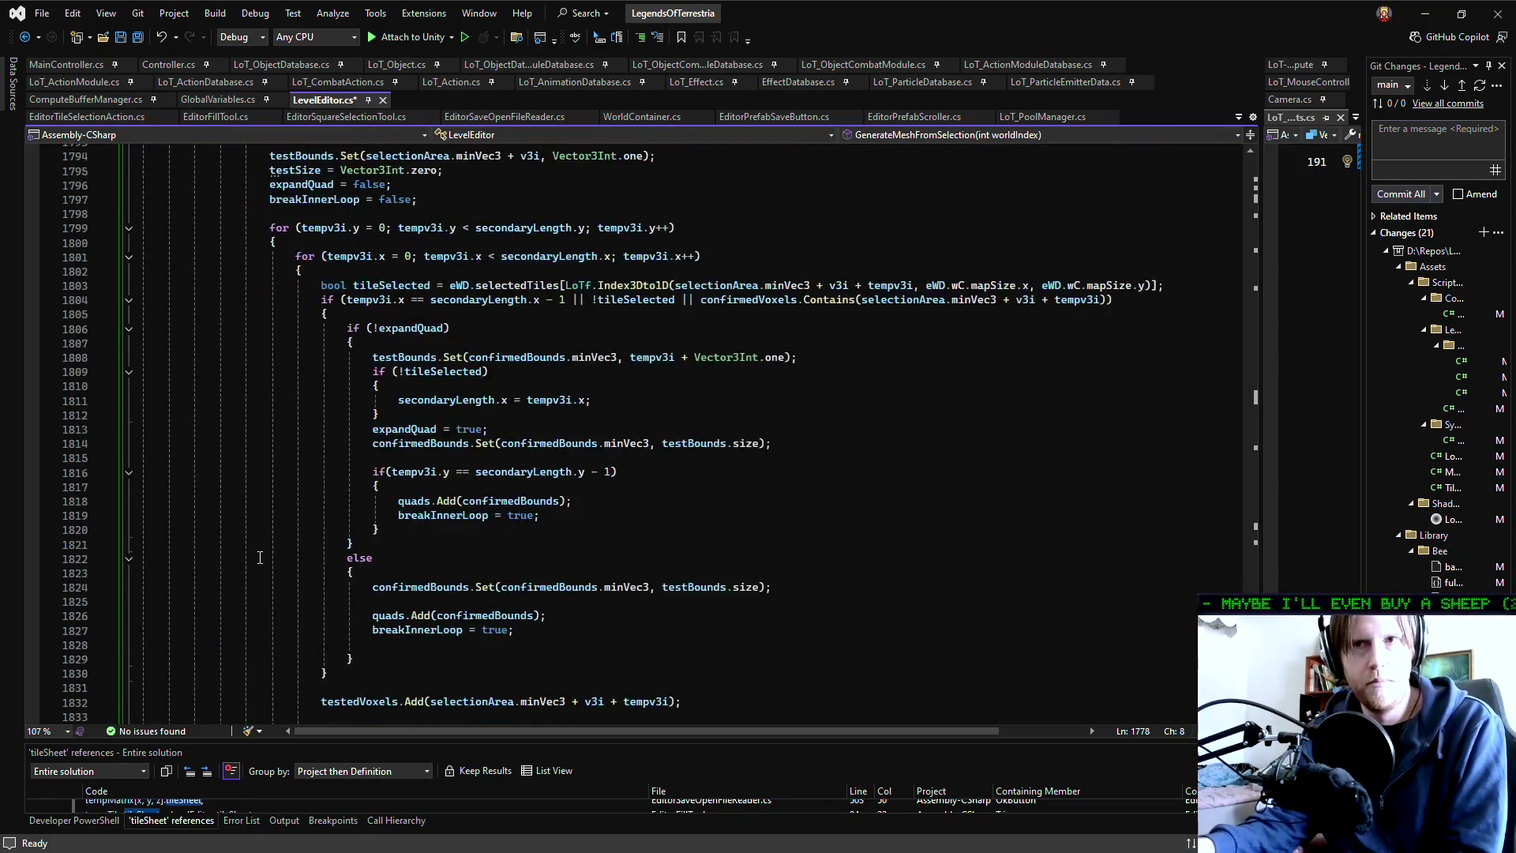
{"action": "scroll", "coordinate": [260, 558], "scroll_direction": "up", "scroll_amount": 2}
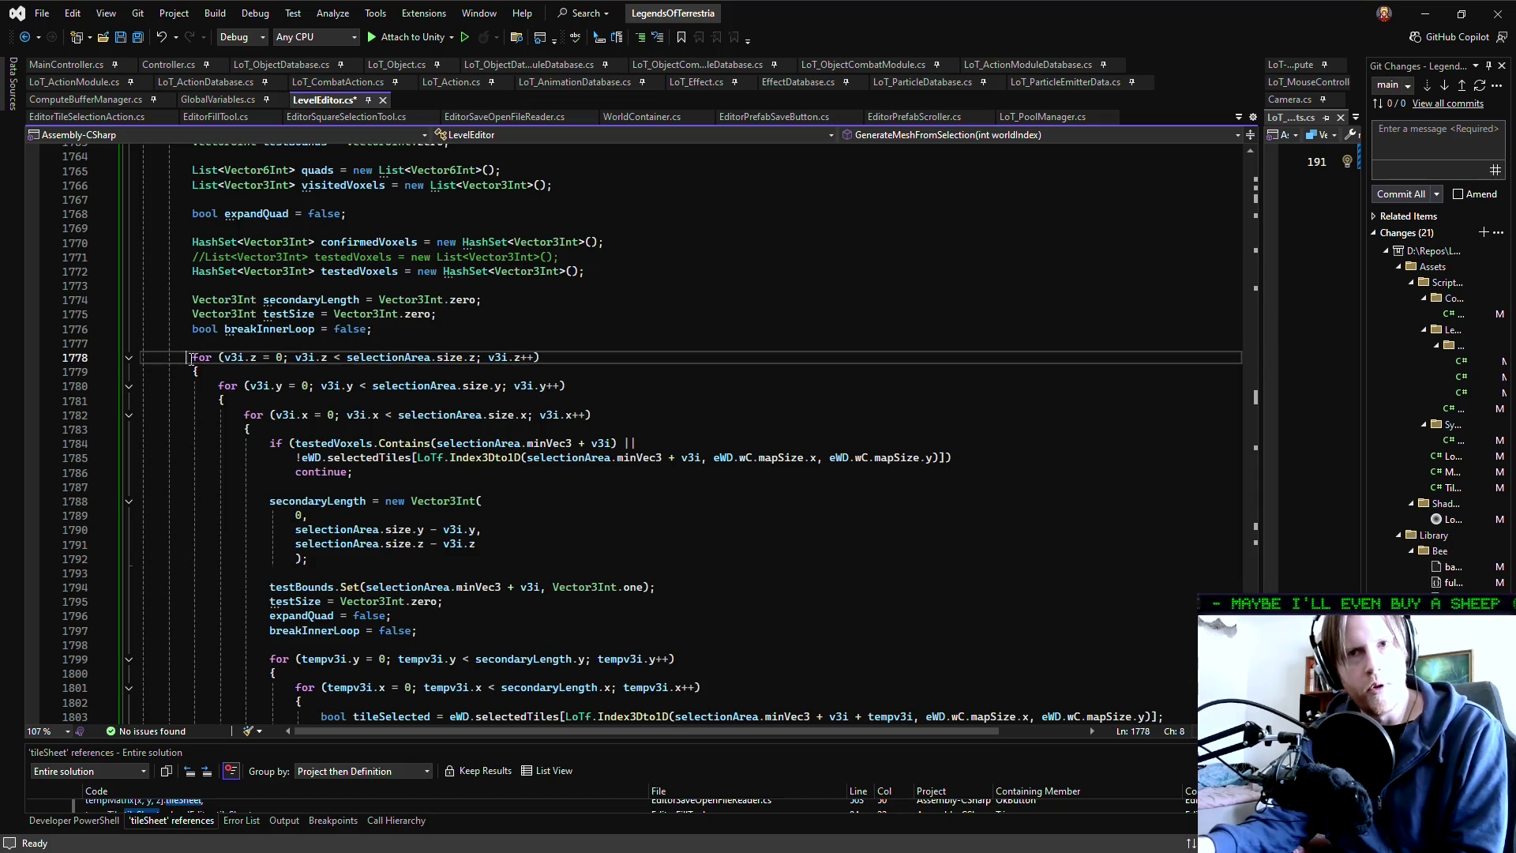
{"action": "left_click", "coordinate": [608, 415]}
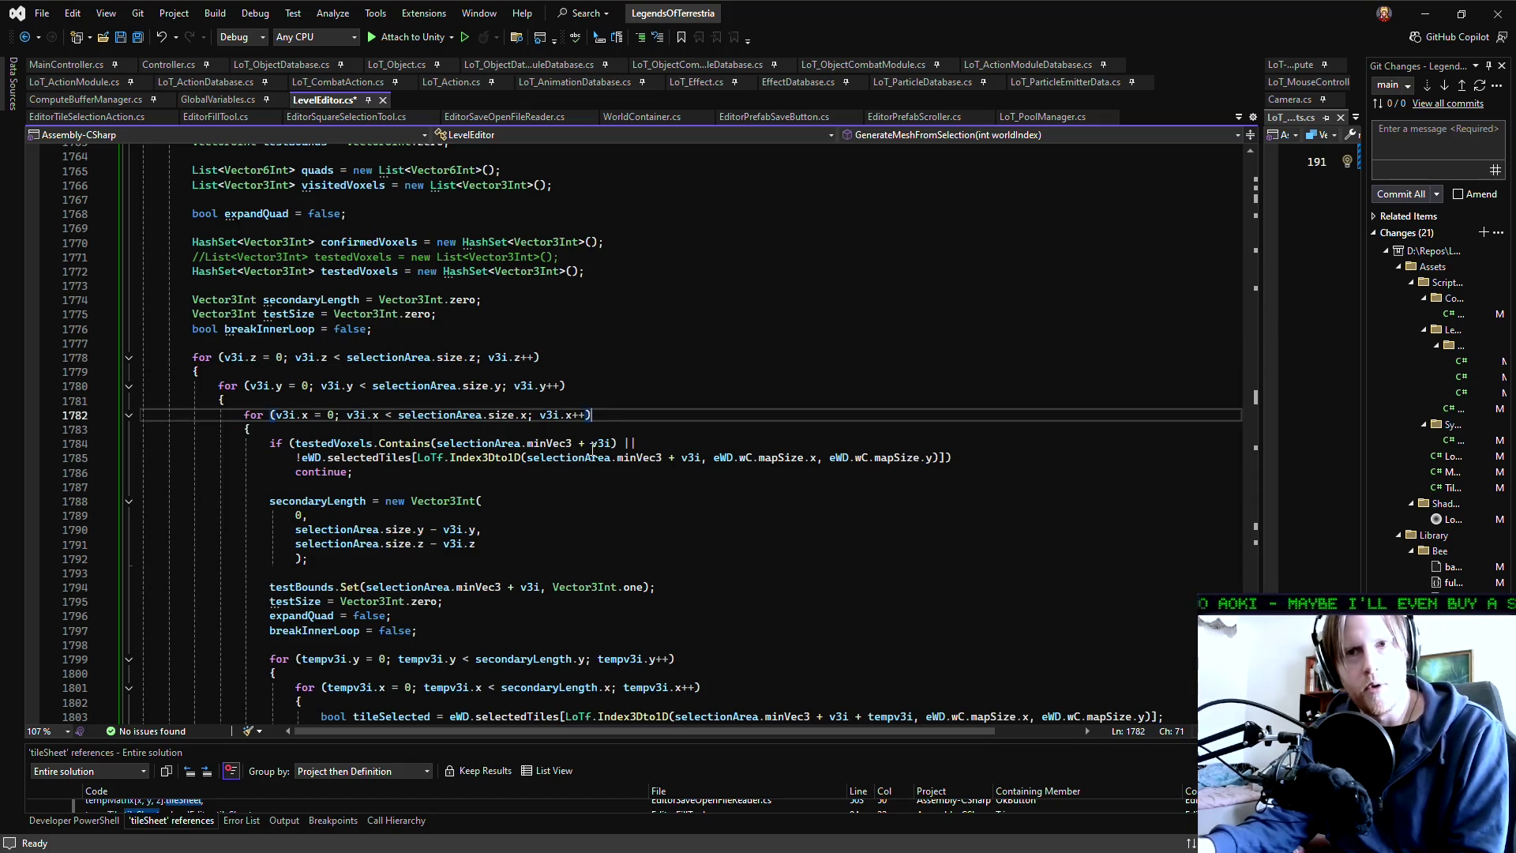
{"action": "left_click", "coordinate": [600, 485]}
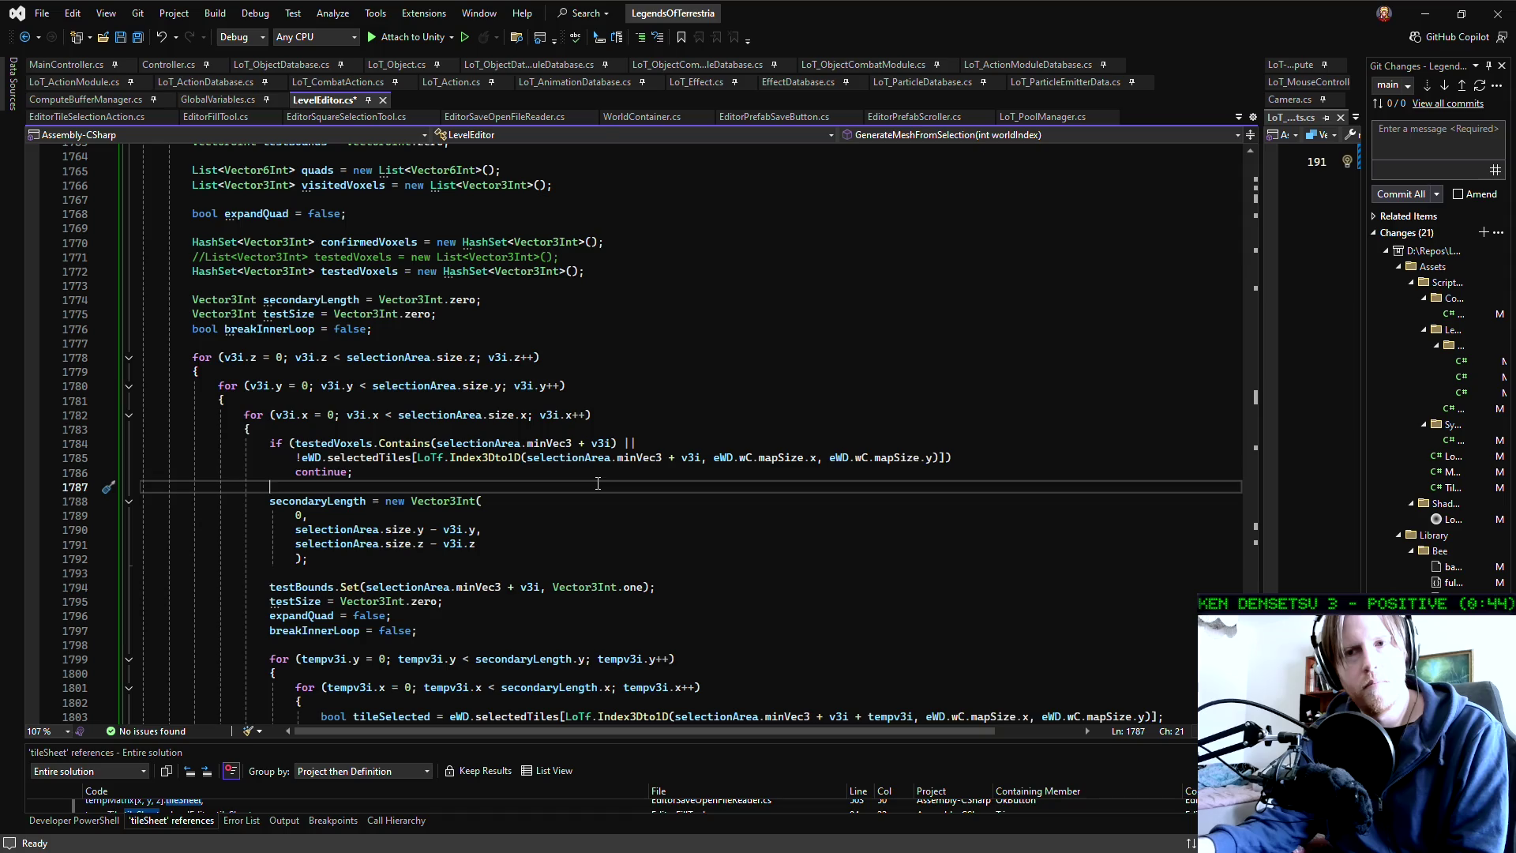
{"action": "scroll", "coordinate": [598, 483], "scroll_direction": "down", "scroll_amount": 9}
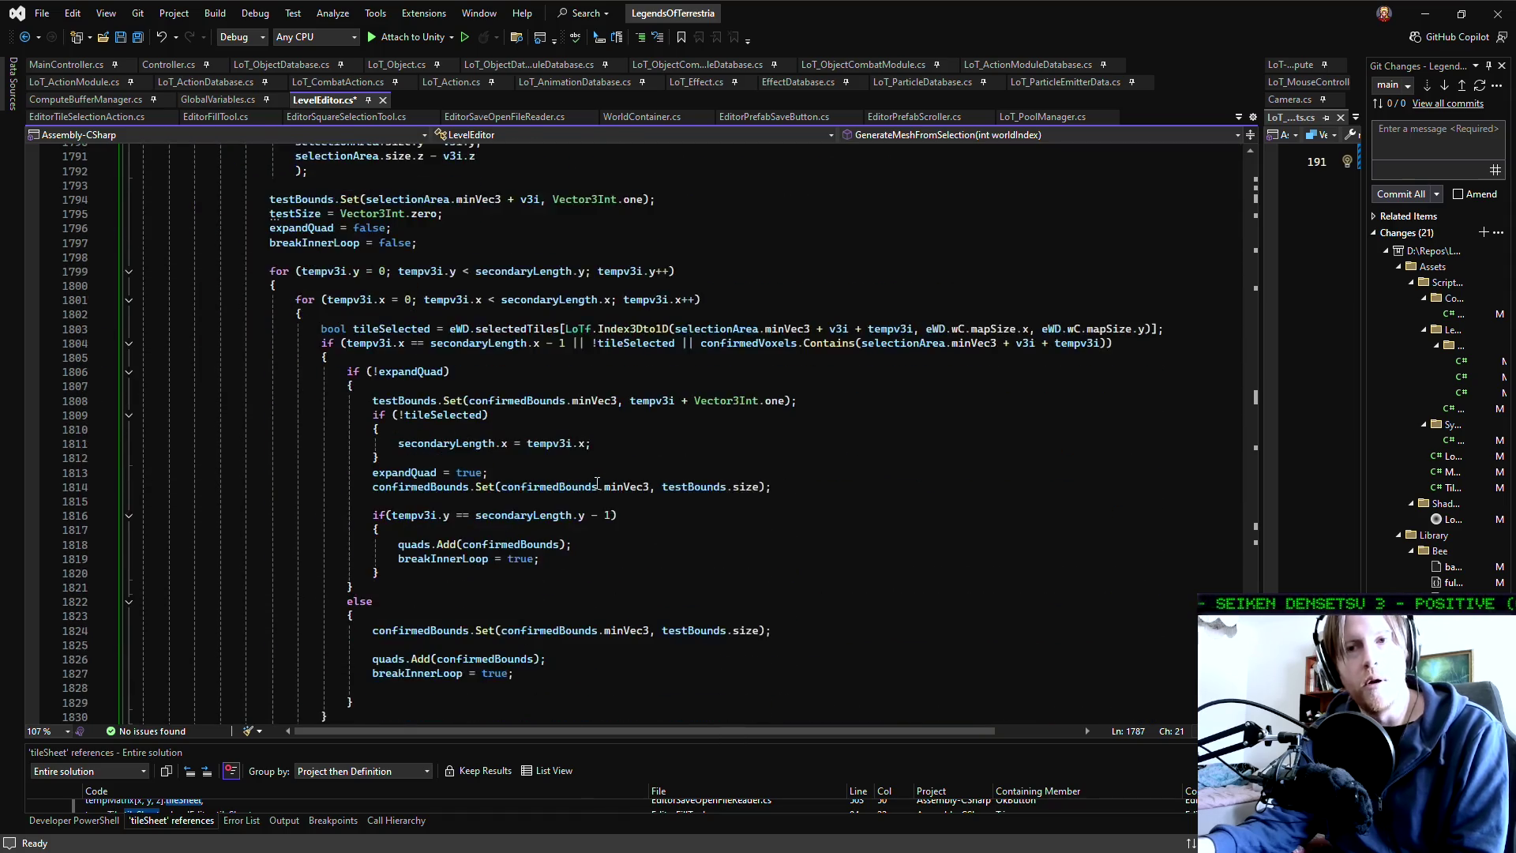
{"action": "scroll", "coordinate": [598, 483], "scroll_direction": "down", "scroll_amount": 1}
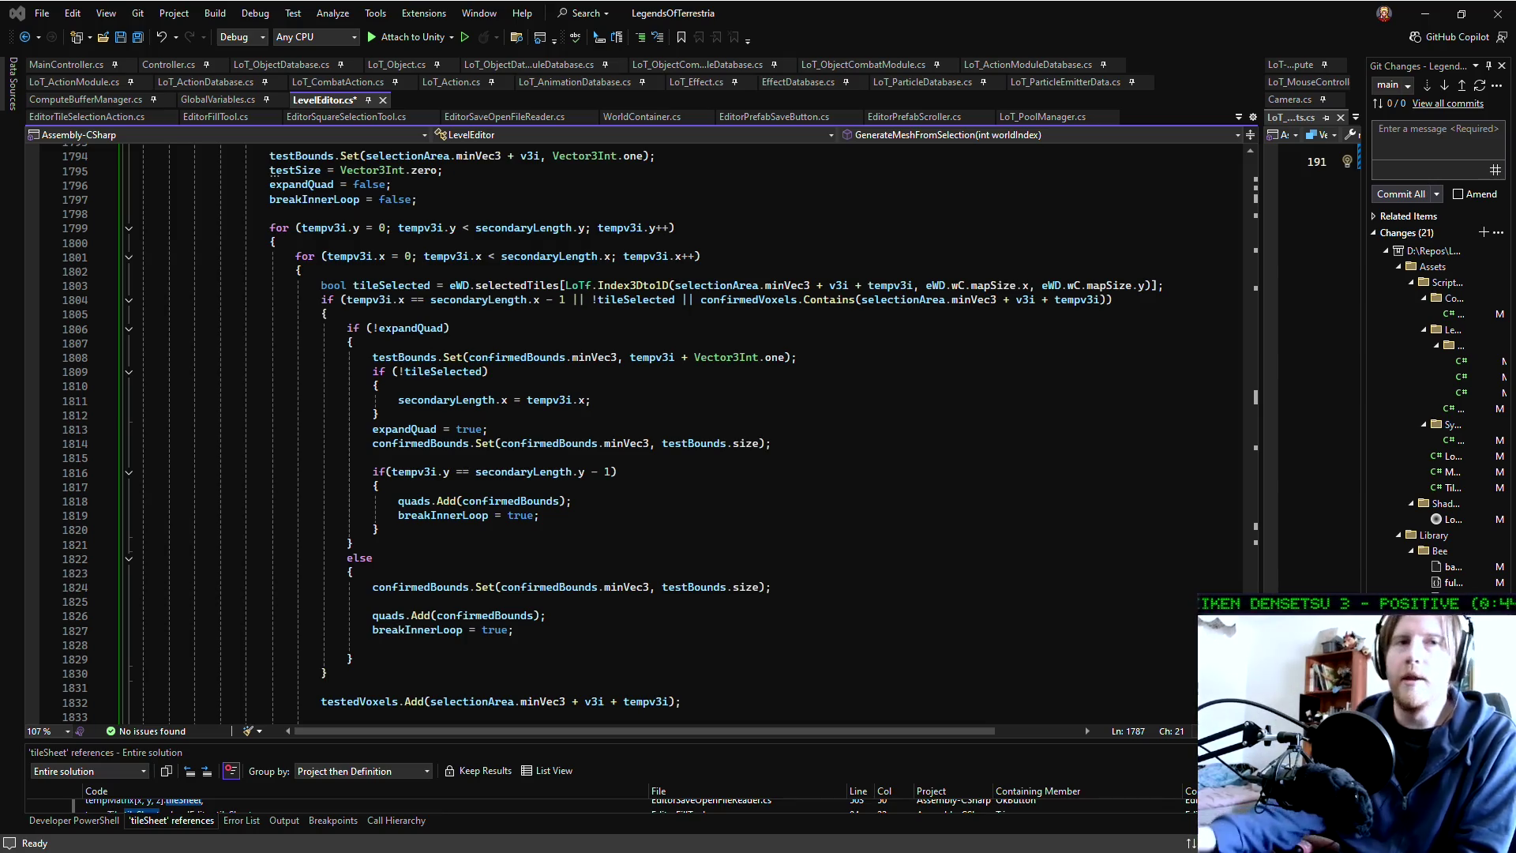
{"action": "left_click", "coordinate": [514, 401]}
{"action": "left_click", "coordinate": [431, 416]}
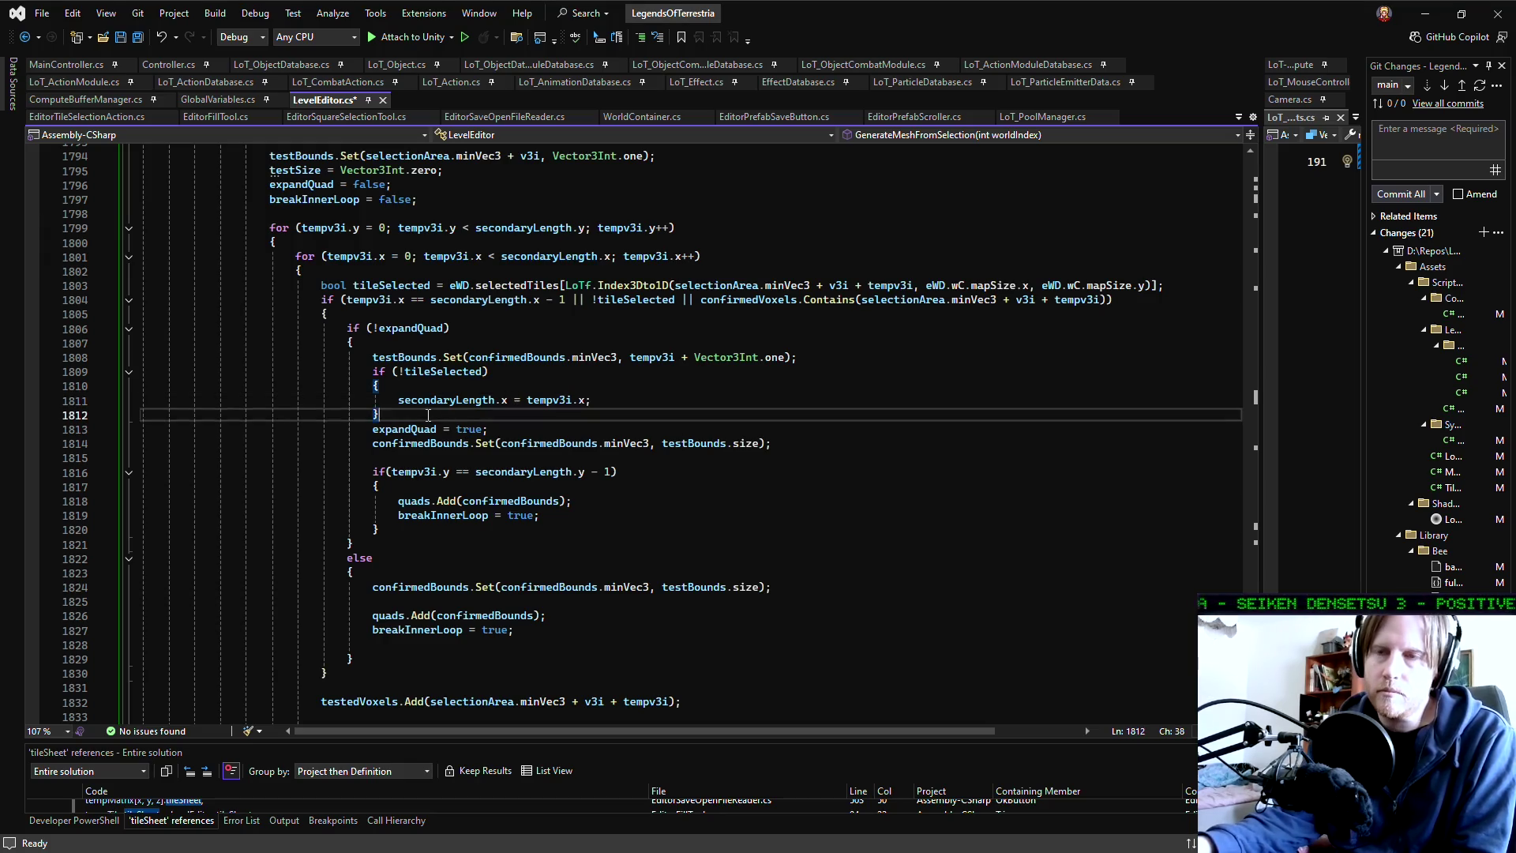
{"action": "left_click", "coordinate": [413, 456]}
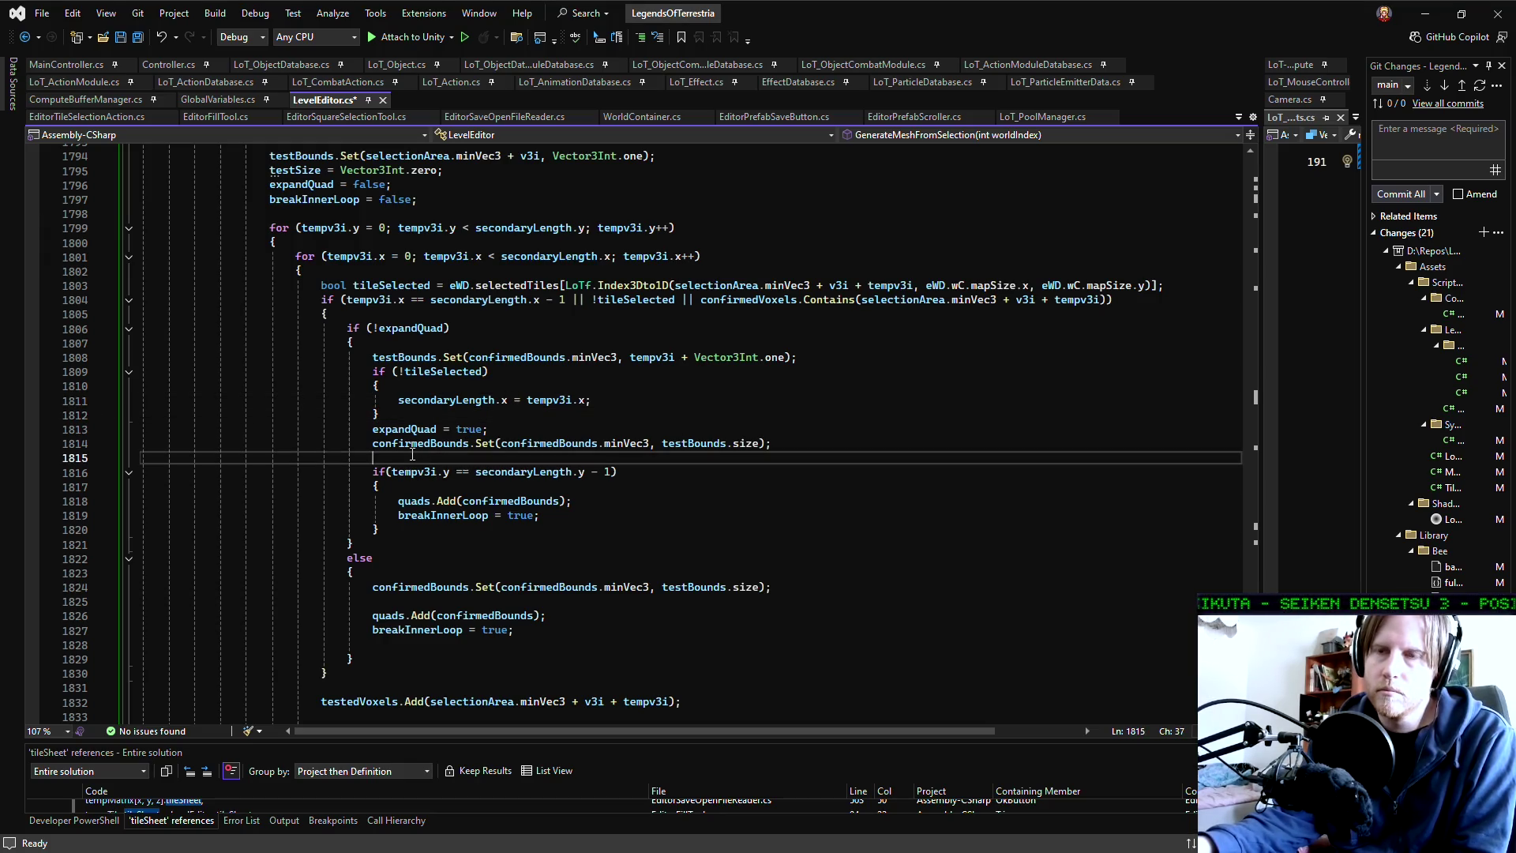
{"action": "left_click", "coordinate": [416, 531]}
{"action": "scroll", "coordinate": [416, 532], "scroll_direction": "down", "scroll_amount": 3}
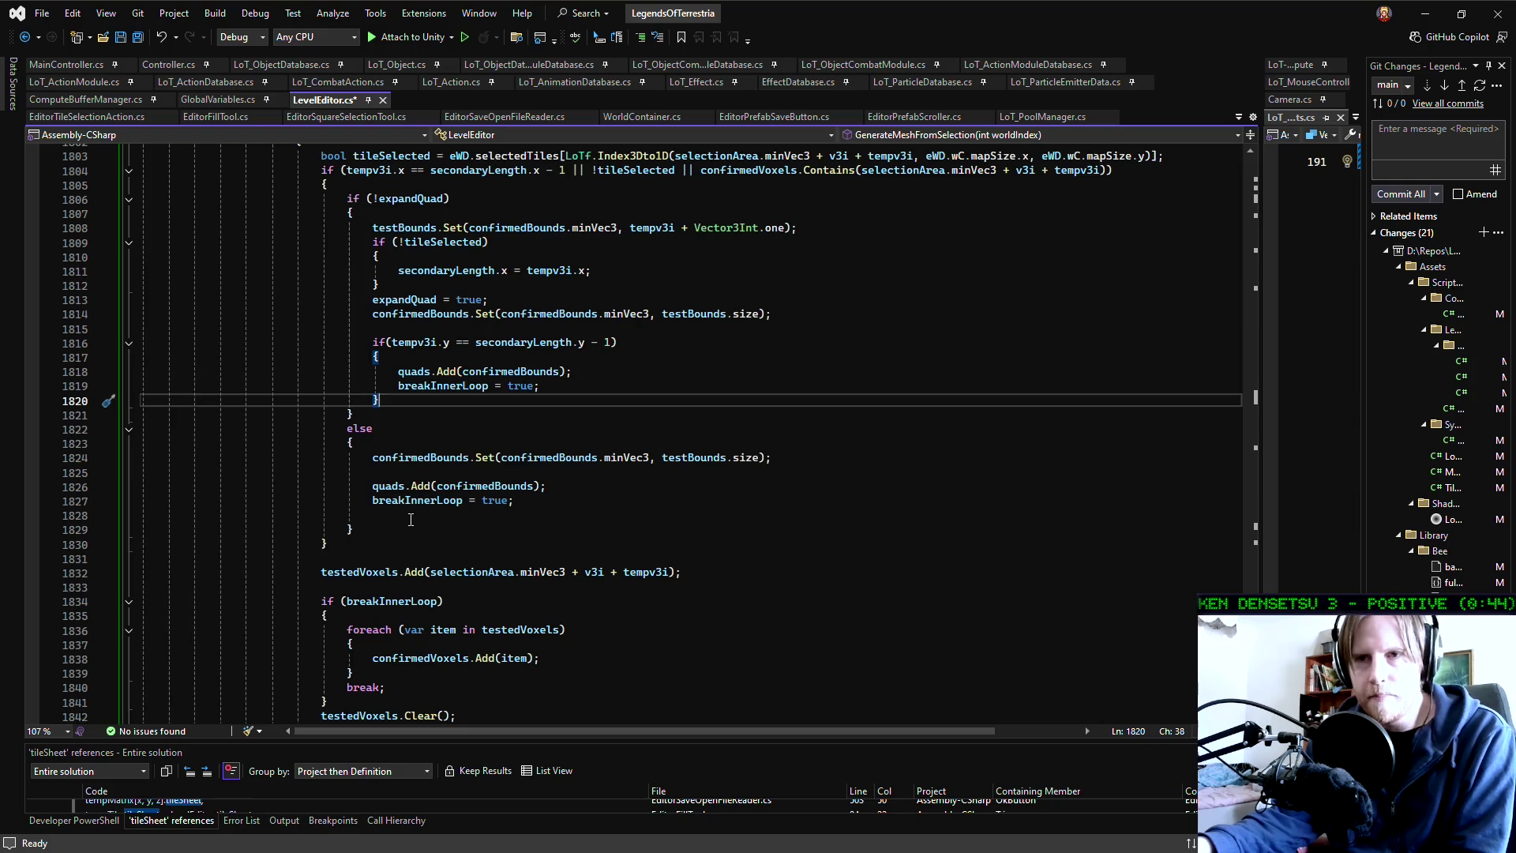
Delete the stray empty line 1828 in LevelEditor.cs
{"action": "left_click", "coordinate": [411, 517]}
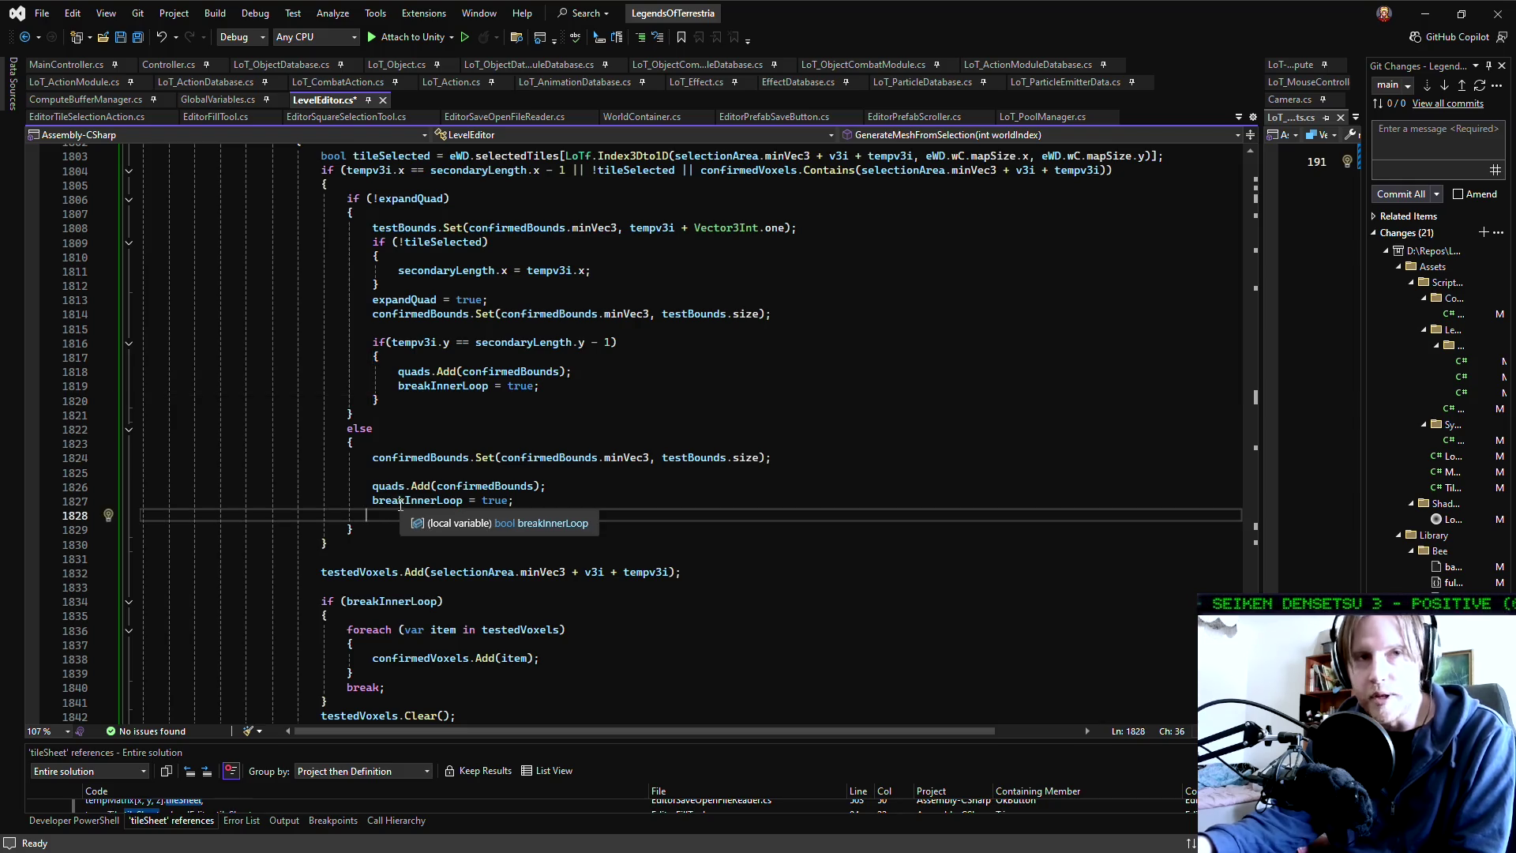
{"action": "scroll", "coordinate": [401, 505], "scroll_direction": "down", "scroll_amount": 1}
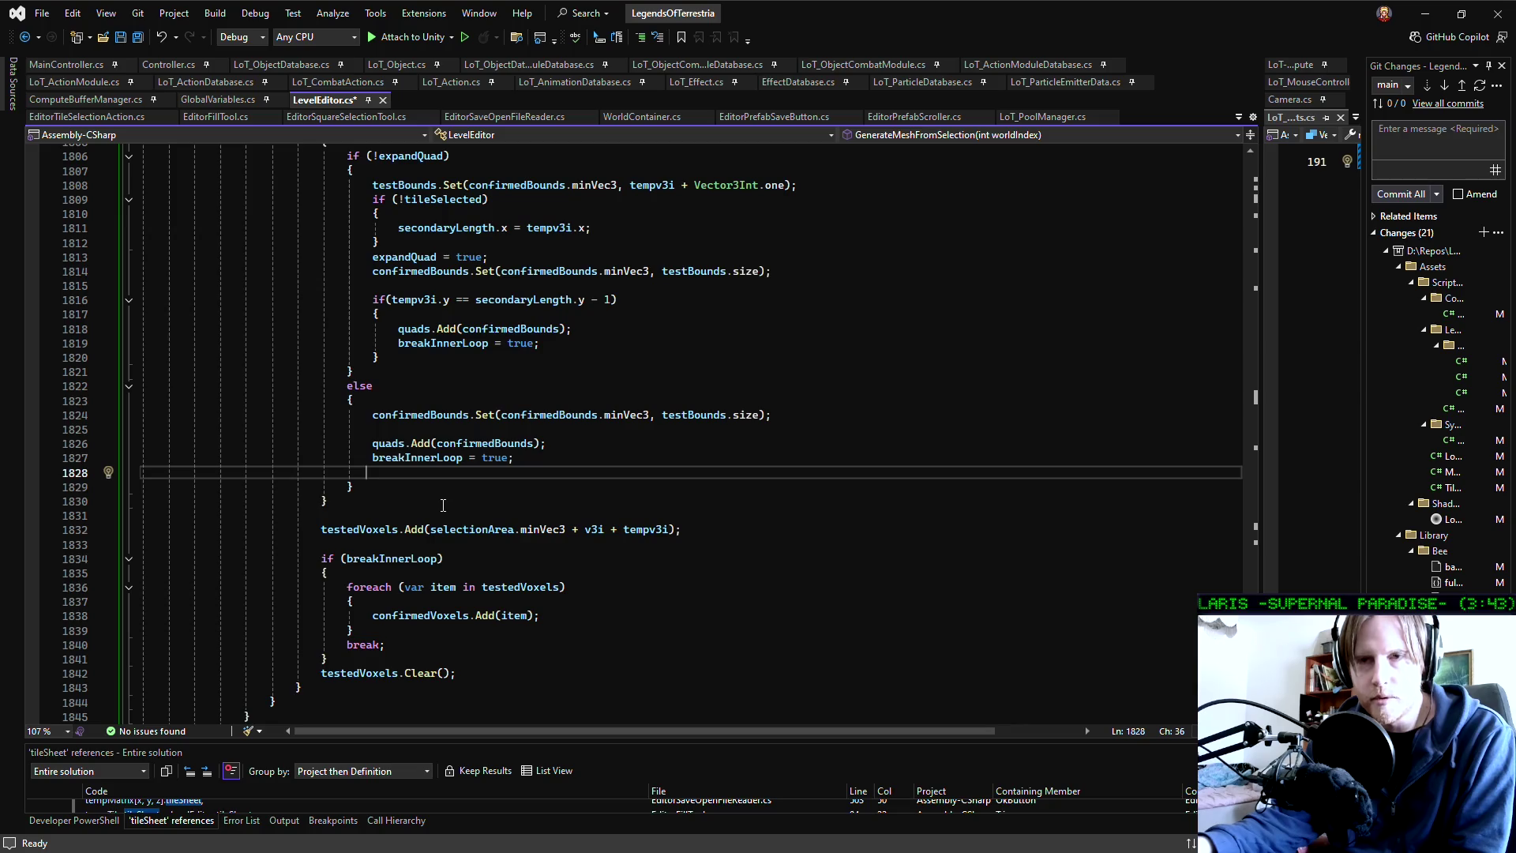
{"action": "left_click", "coordinate": [443, 505]}
{"action": "key", "text": "Up"}
{"action": "key", "text": "Up"}
{"action": "key", "text": "Up"}
{"action": "key", "text": "Down"}
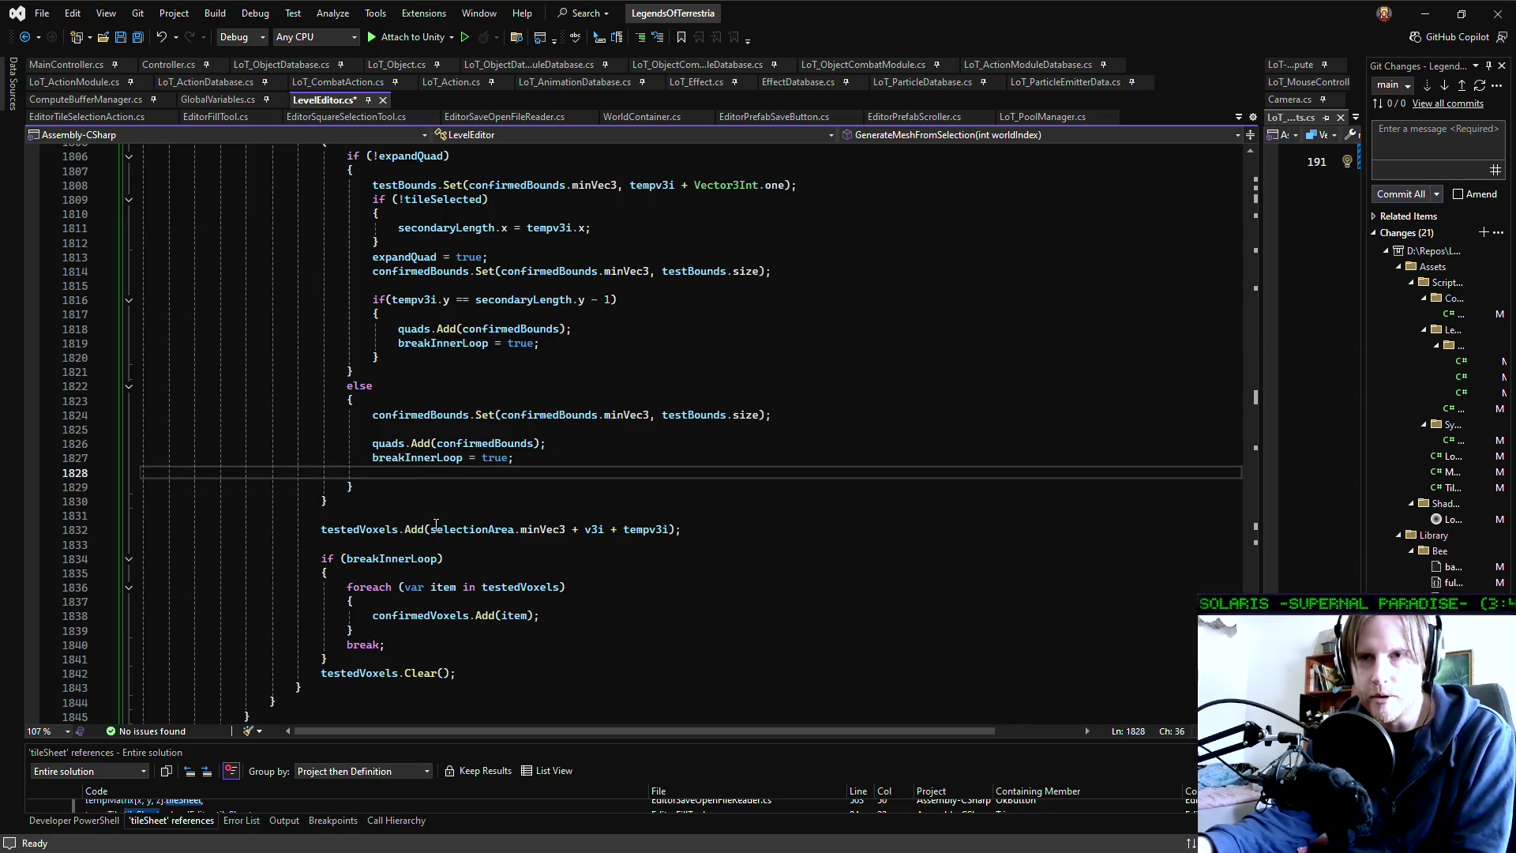
{"action": "key", "text": "ctrl+x"}
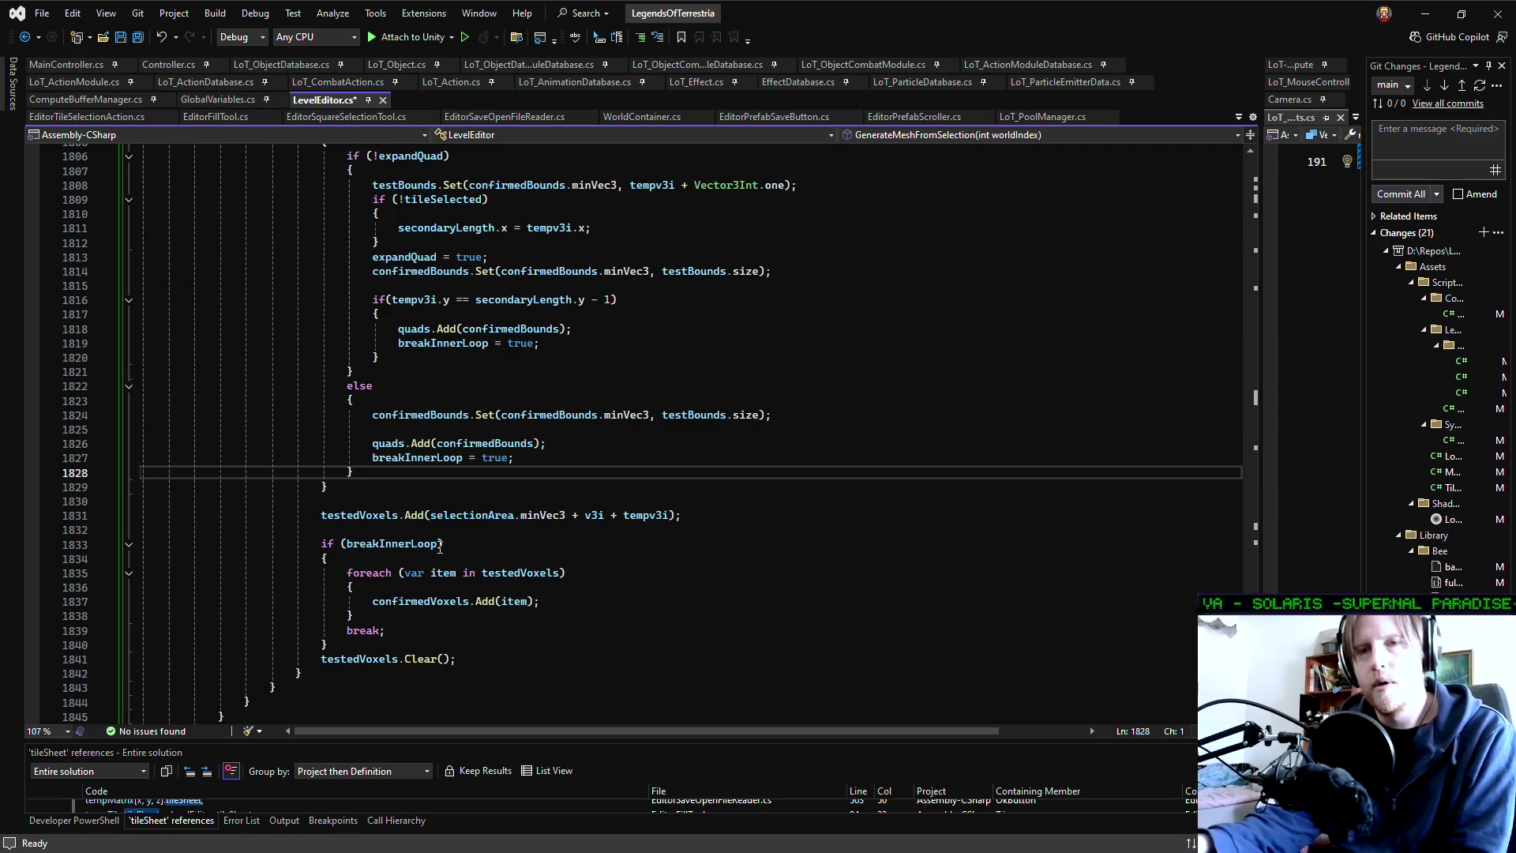
Reduce the extra blank lines above '//Add quads to room' to a single blank line
{"action": "left_click", "coordinate": [444, 529]}
{"action": "scroll", "coordinate": [473, 569], "scroll_direction": "down", "scroll_amount": 3}
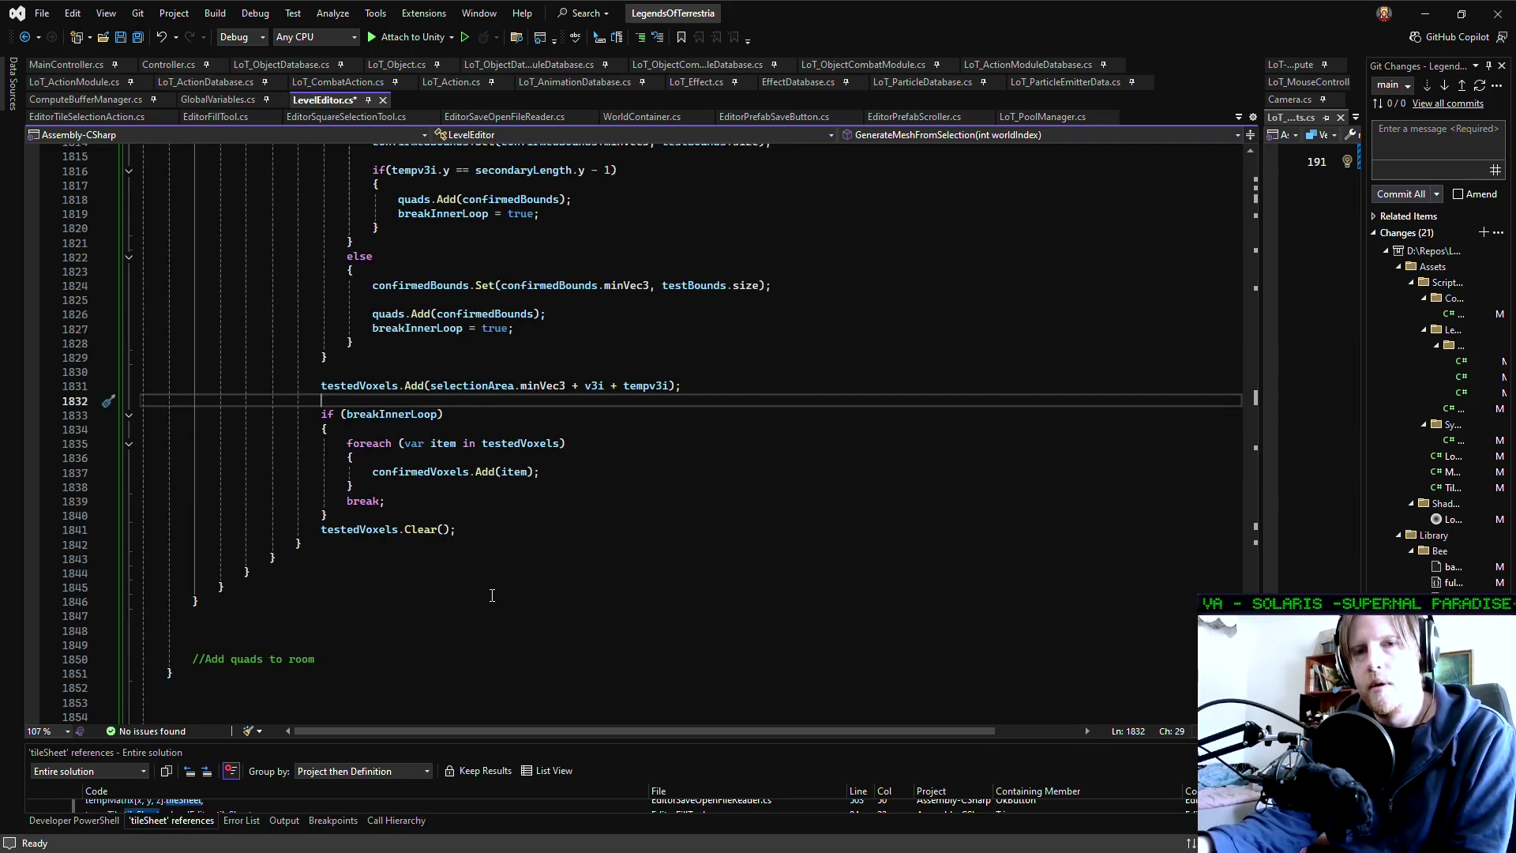
{"action": "scroll", "coordinate": [492, 596], "scroll_direction": "down", "scroll_amount": 1}
{"action": "left_click", "coordinate": [474, 572]}
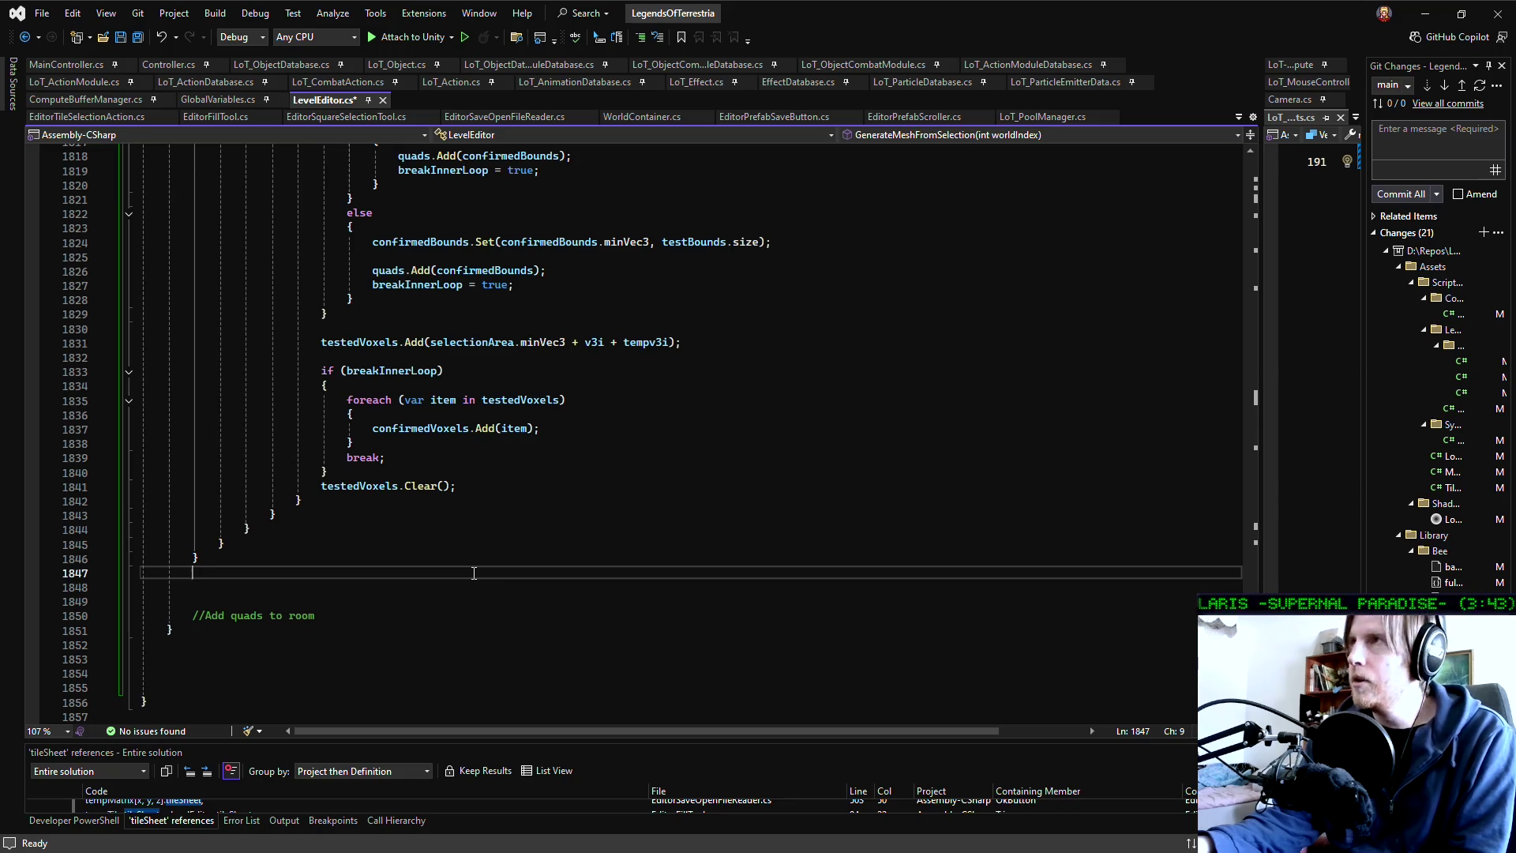
{"action": "key", "text": "ctrl+x"}
{"action": "key", "text": "ctrl+x"}
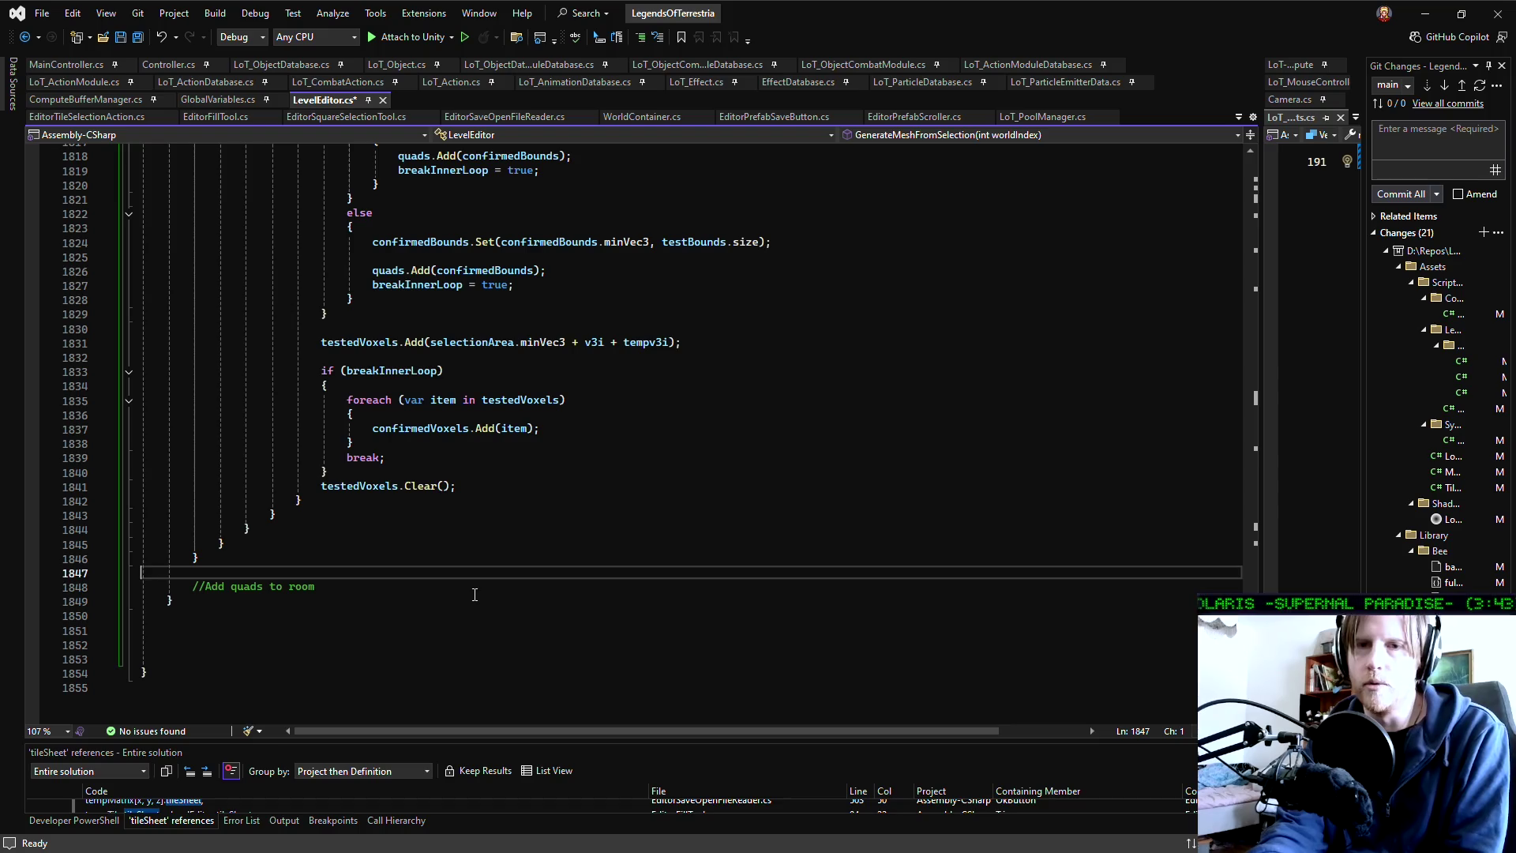
{"action": "key", "text": "Return"}
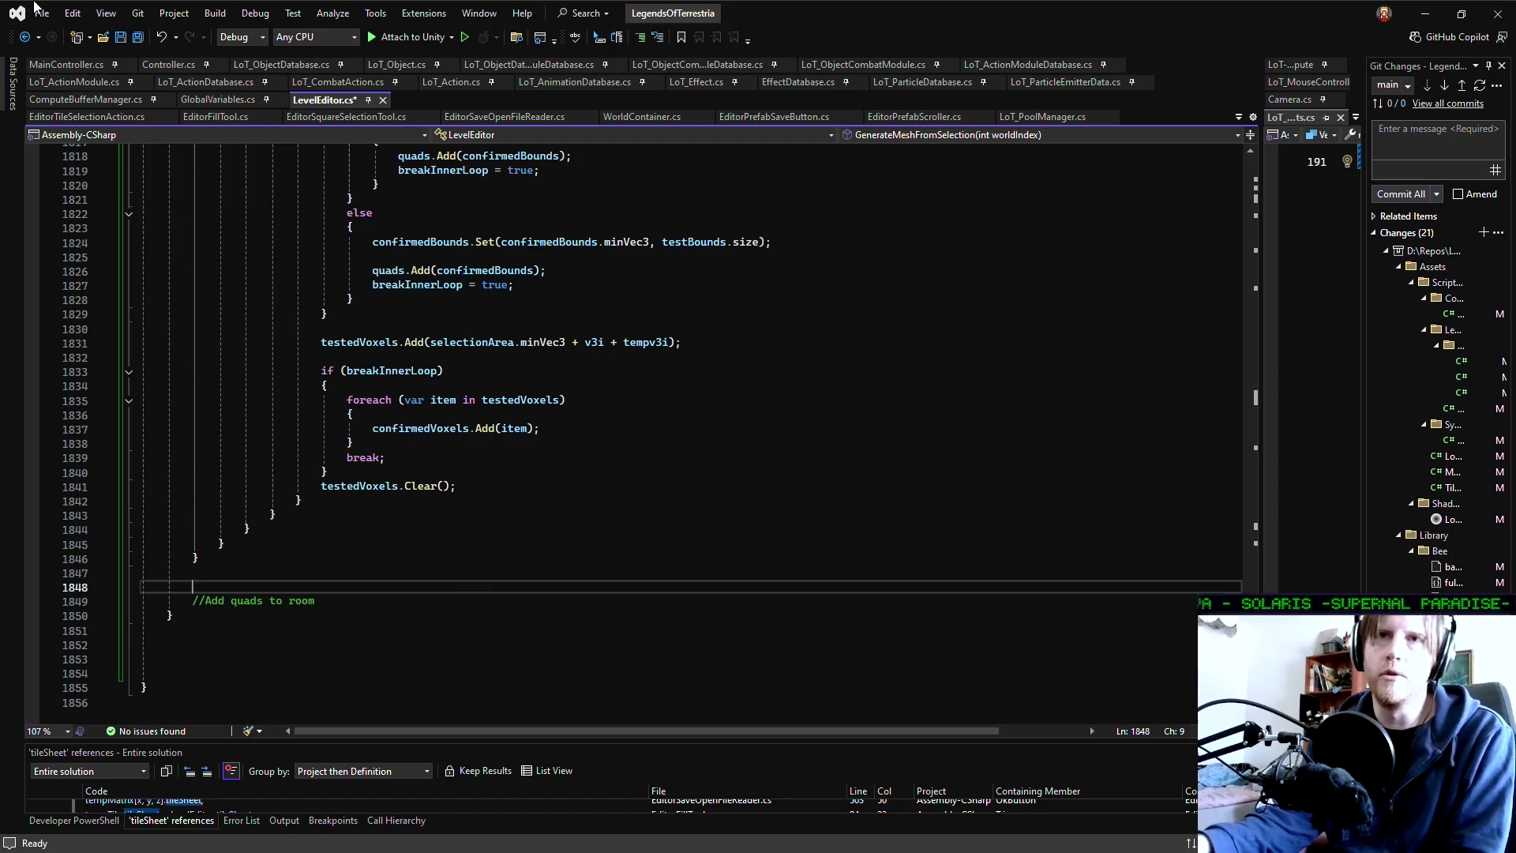
Save the edited LevelEditor.cs
{"action": "left_click", "coordinate": [138, 37]}
{"action": "left_click", "coordinate": [558, 600]}
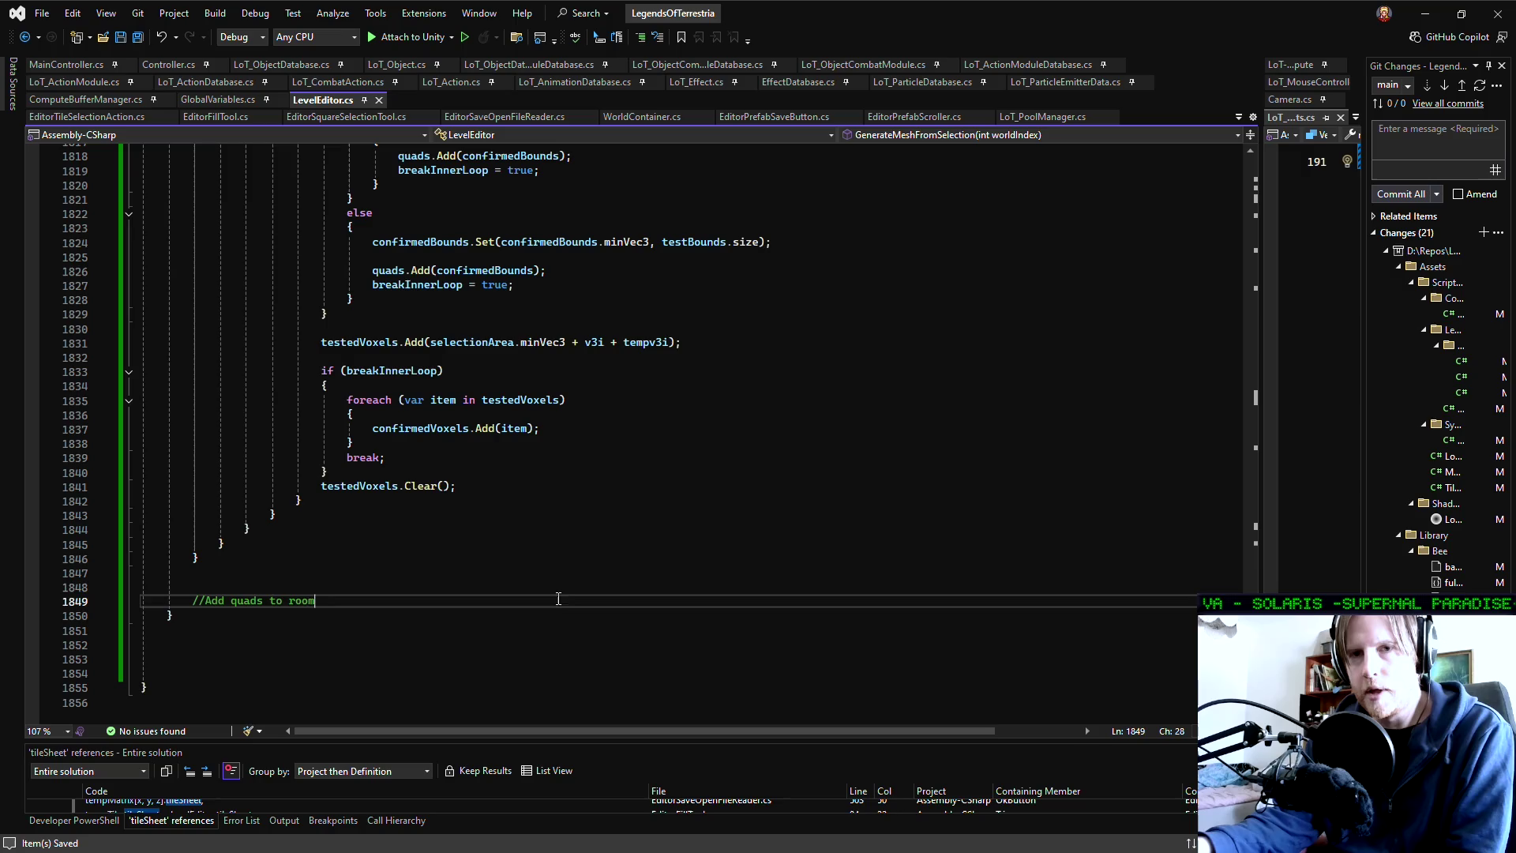
{"action": "key", "text": "Up"}
{"action": "key", "text": "Up"}
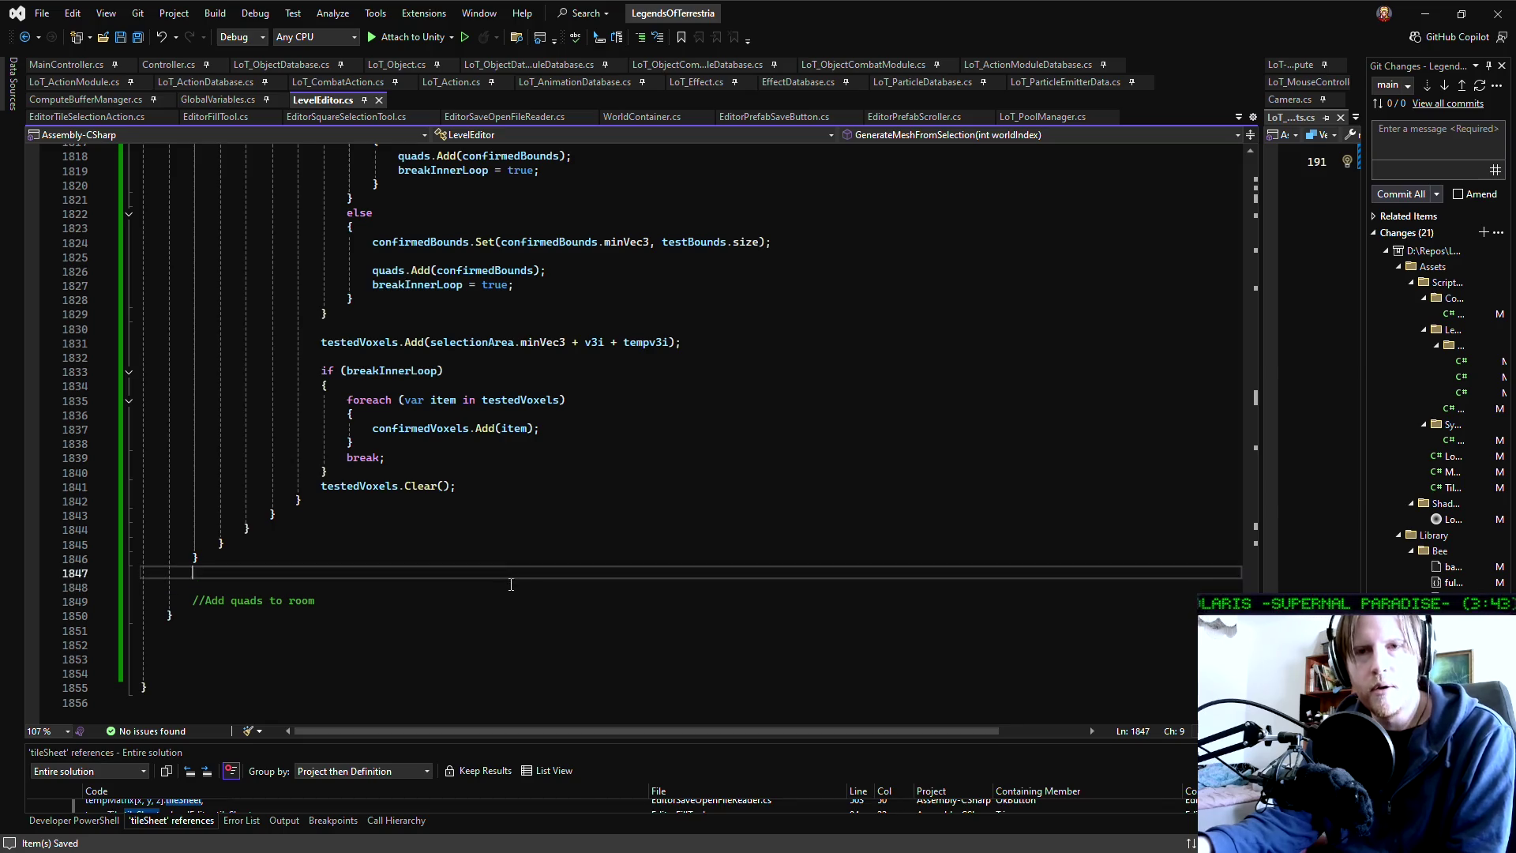
{"action": "key", "text": "Down"}
{"action": "key", "text": "Down"}
{"action": "key", "text": "End"}
{"action": "key", "text": "Up"}
{"action": "key", "text": "Up"}
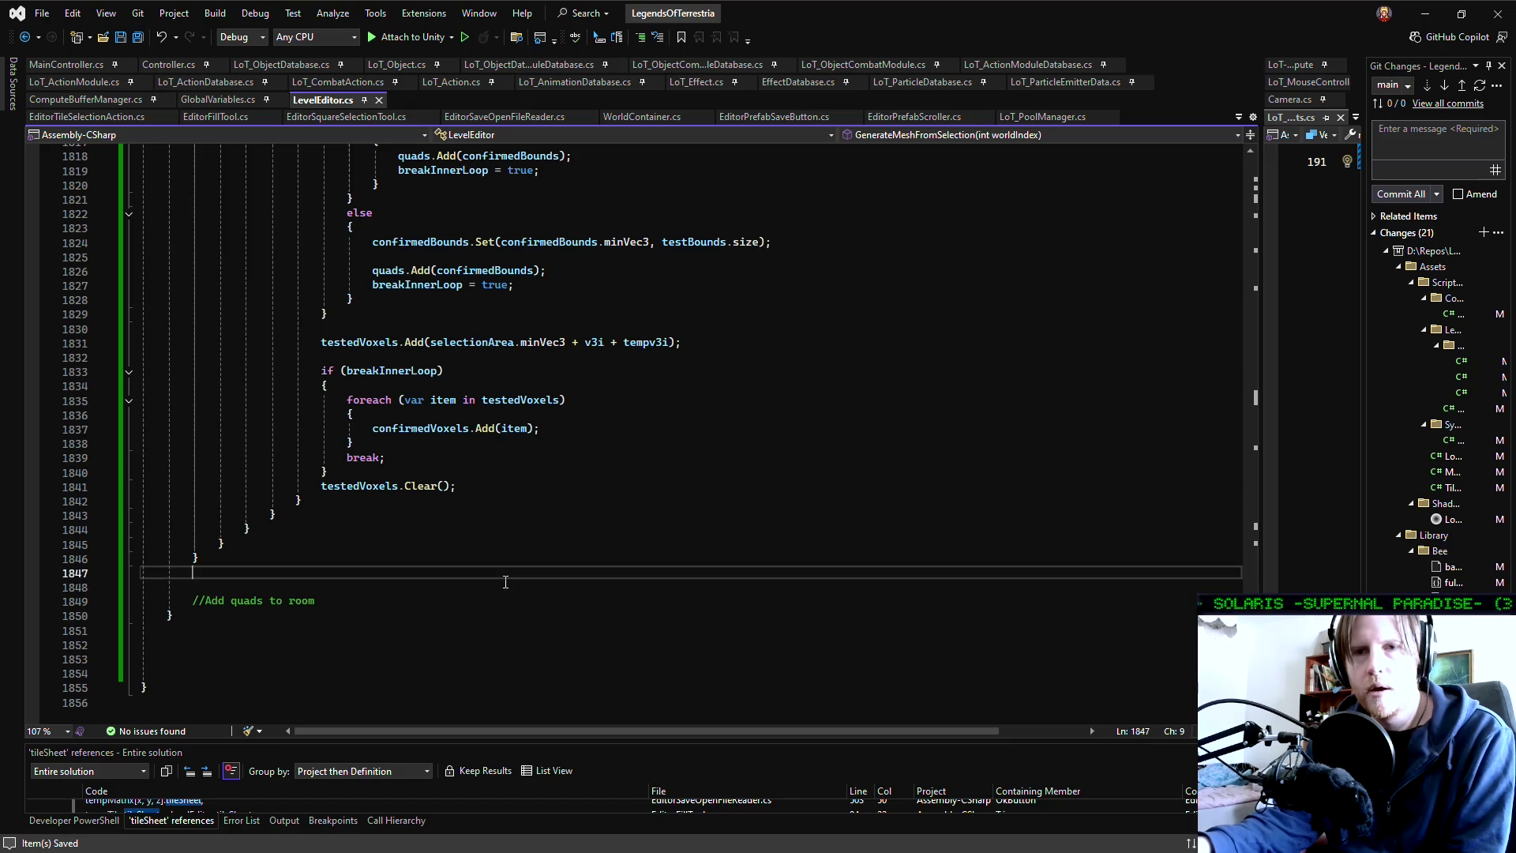
{"action": "key", "text": "Down"}
{"action": "key", "text": "Up"}
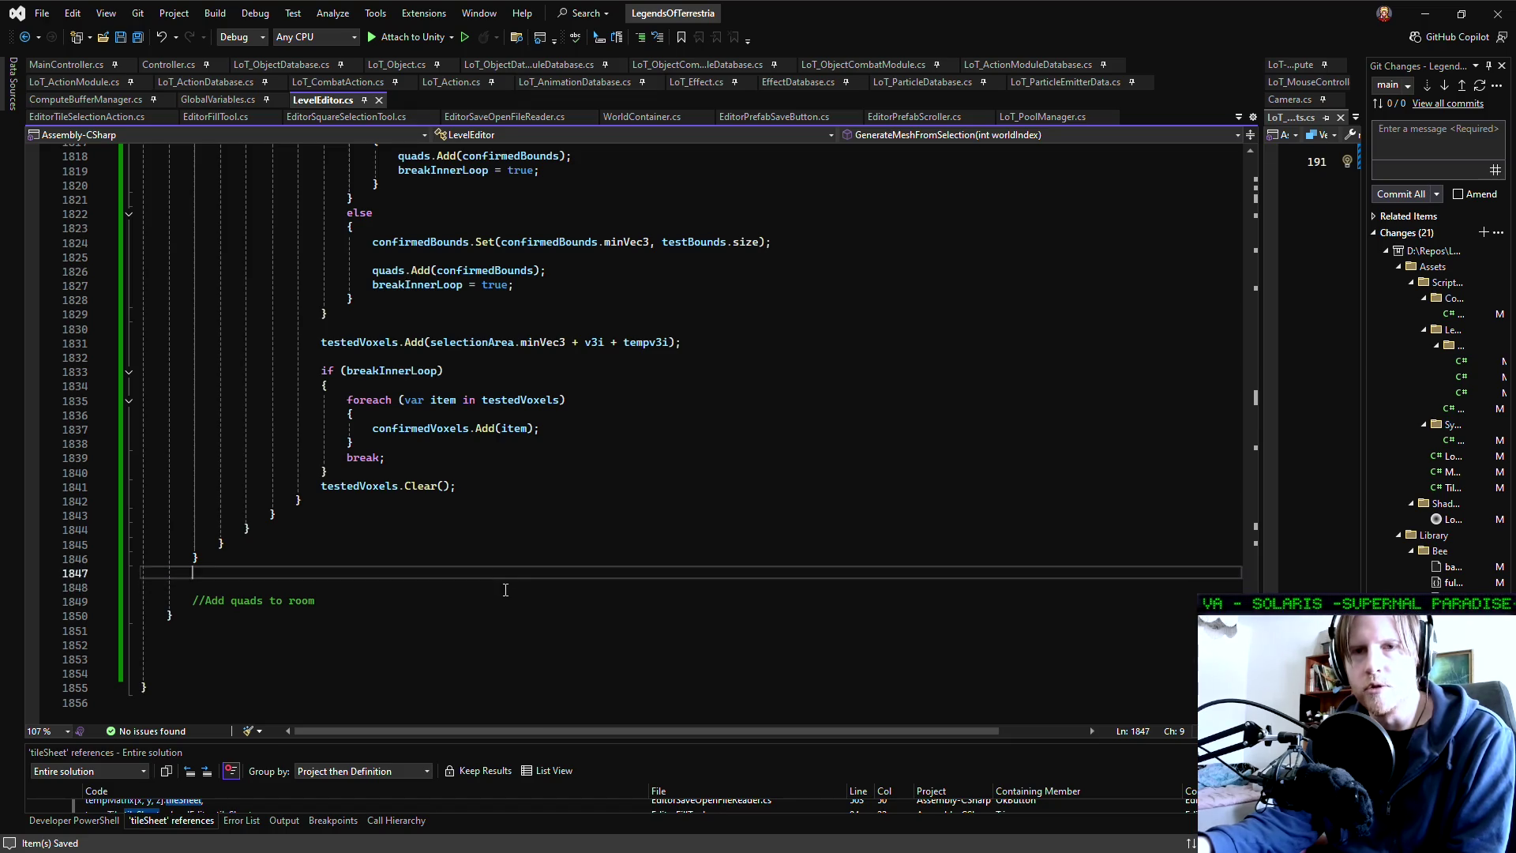
{"action": "key", "text": "Down"}
{"action": "key", "text": "Up"}
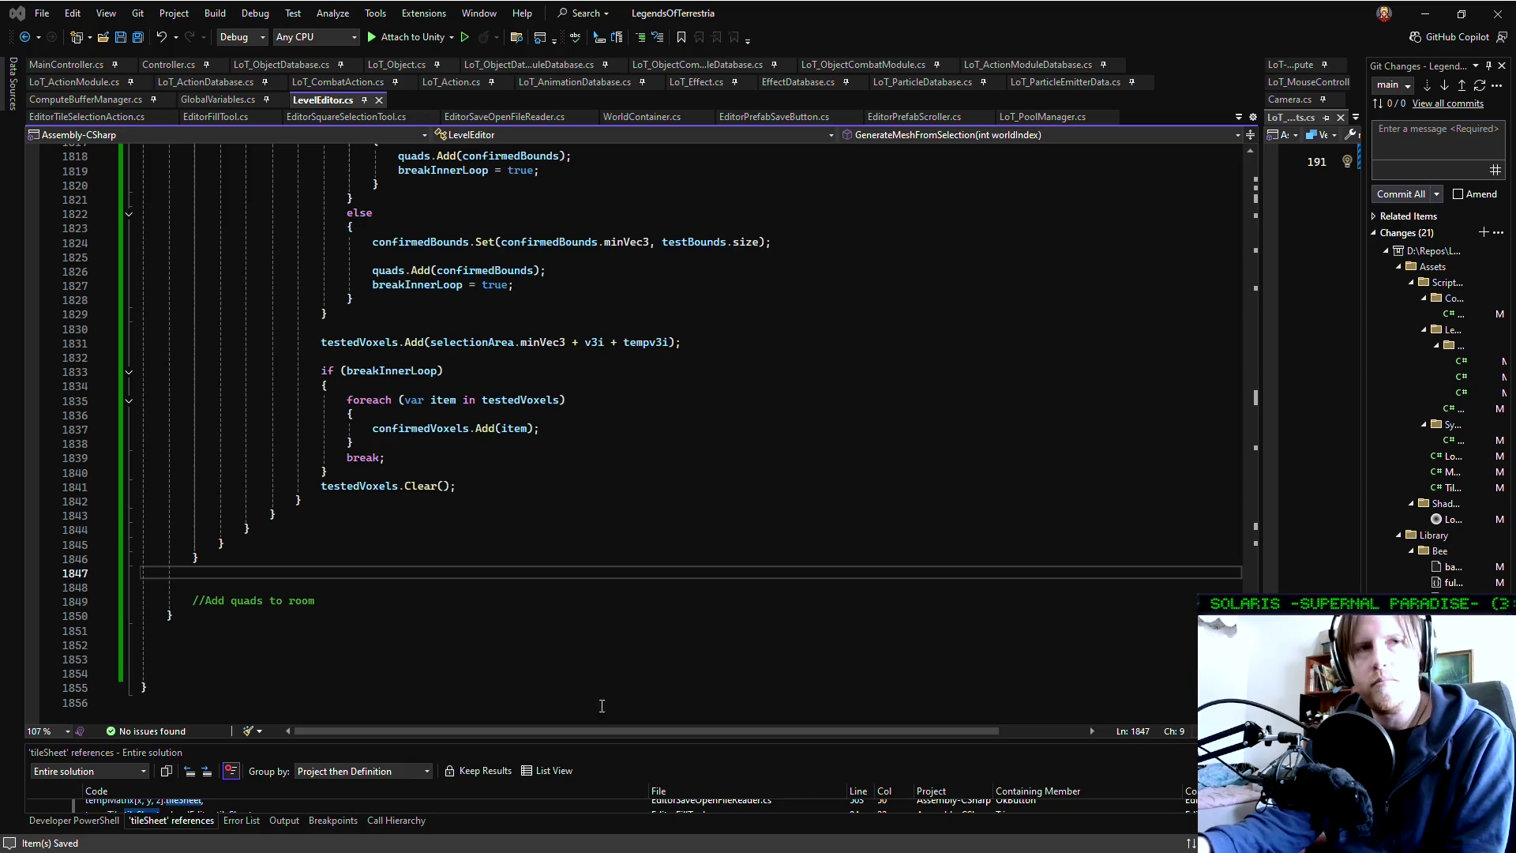
{"action": "scroll", "coordinate": [508, 518], "scroll_direction": "up", "scroll_amount": 12}
{"action": "scroll", "coordinate": [508, 519], "scroll_direction": "up", "scroll_amount": 10}
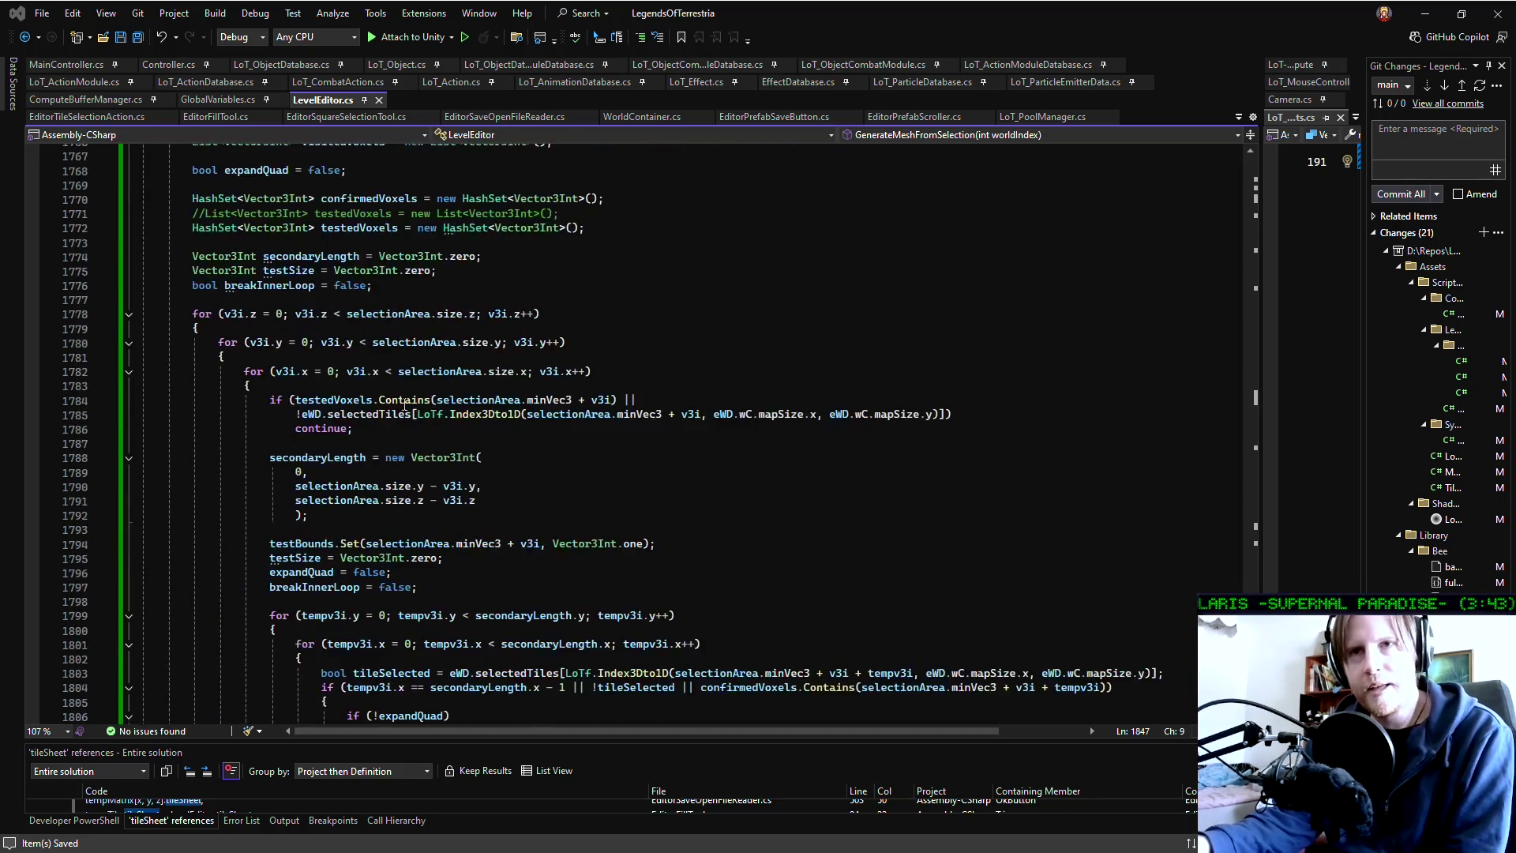
{"action": "mouse_move", "coordinate": [187, 242]}
{"action": "left_mouse_down"}
{"action": "mouse_move", "coordinate": [332, 695]}
{"action": "mouse_move", "coordinate": [489, 679]}
{"action": "mouse_move", "coordinate": [648, 608]}
{"action": "mouse_move", "coordinate": [771, 650]}
{"action": "mouse_move", "coordinate": [700, 575]}
{"action": "left_mouse_up"}
{"action": "left_click", "coordinate": [701, 576]}
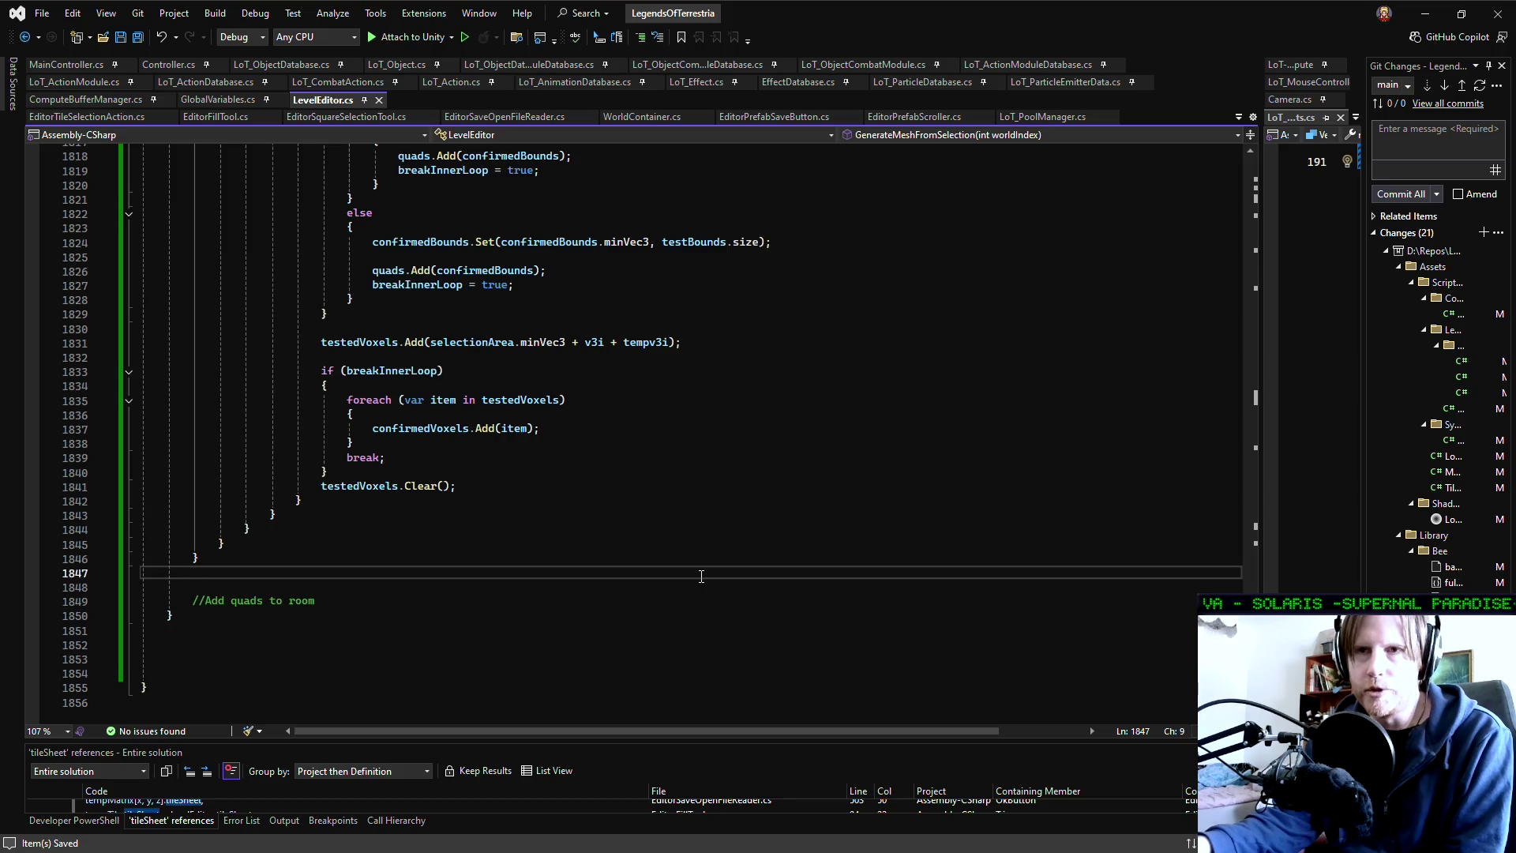
{"action": "scroll", "coordinate": [701, 576], "scroll_direction": "up", "scroll_amount": 19}
{"action": "scroll", "coordinate": [702, 576], "scroll_direction": "up", "scroll_amount": 6}
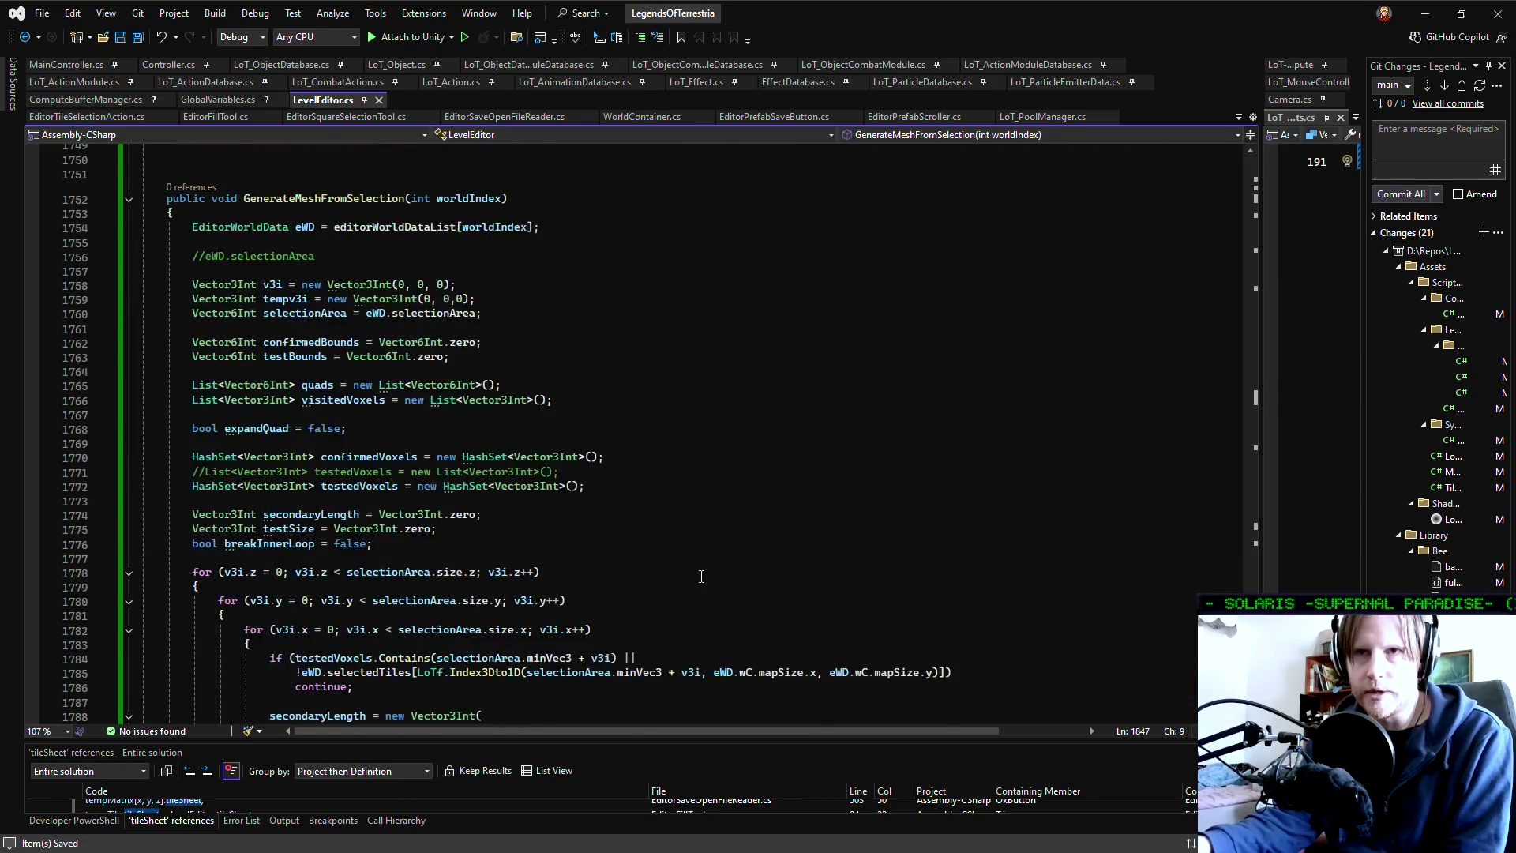
{"action": "scroll", "coordinate": [701, 577], "scroll_direction": "down", "scroll_amount": 2}
{"action": "left_click", "coordinate": [701, 576]}
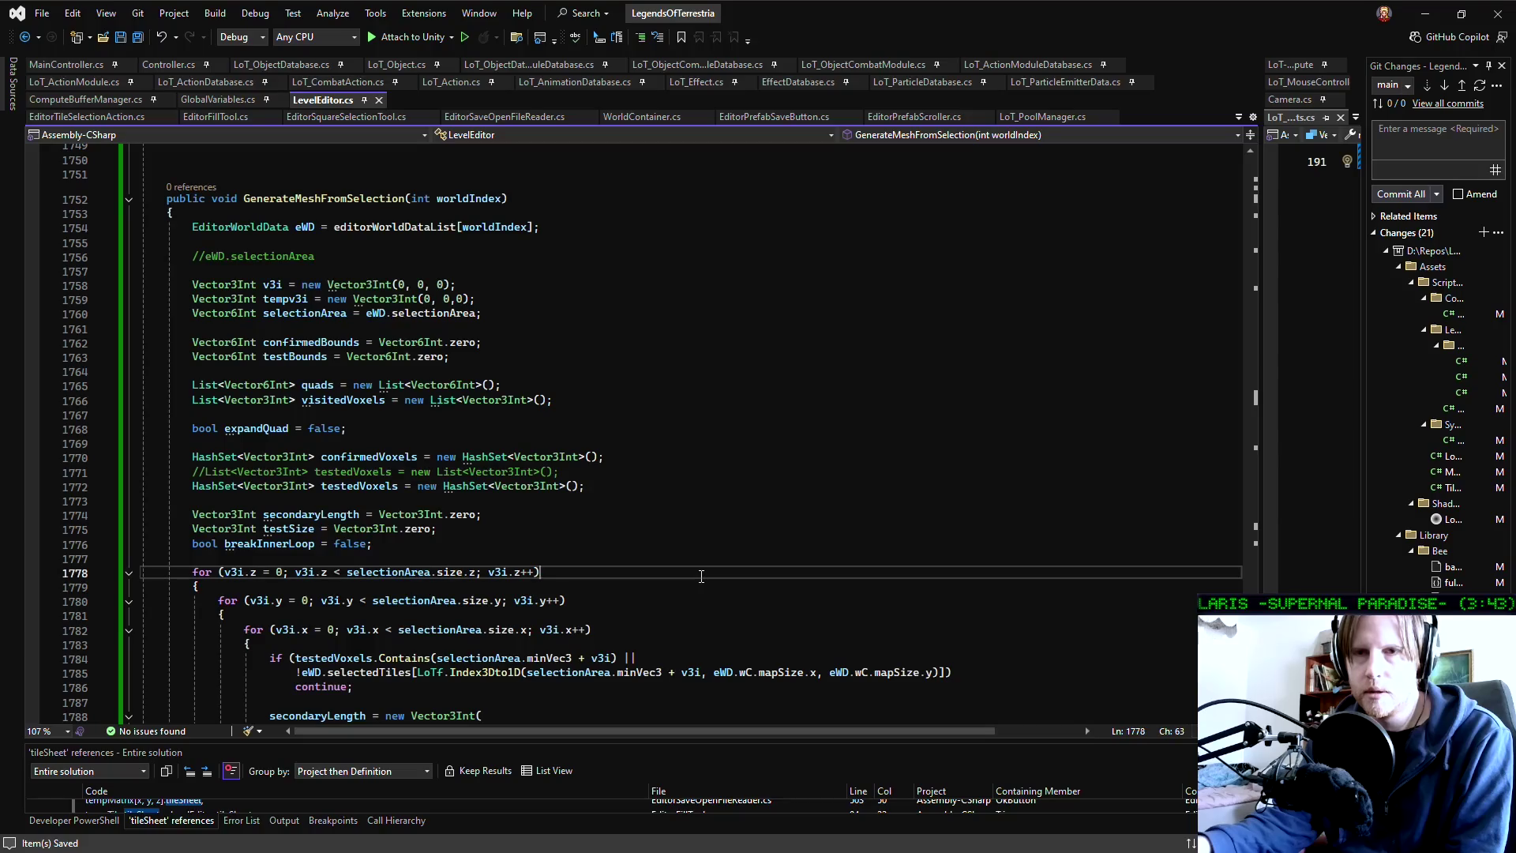
{"action": "key", "text": "Up"}
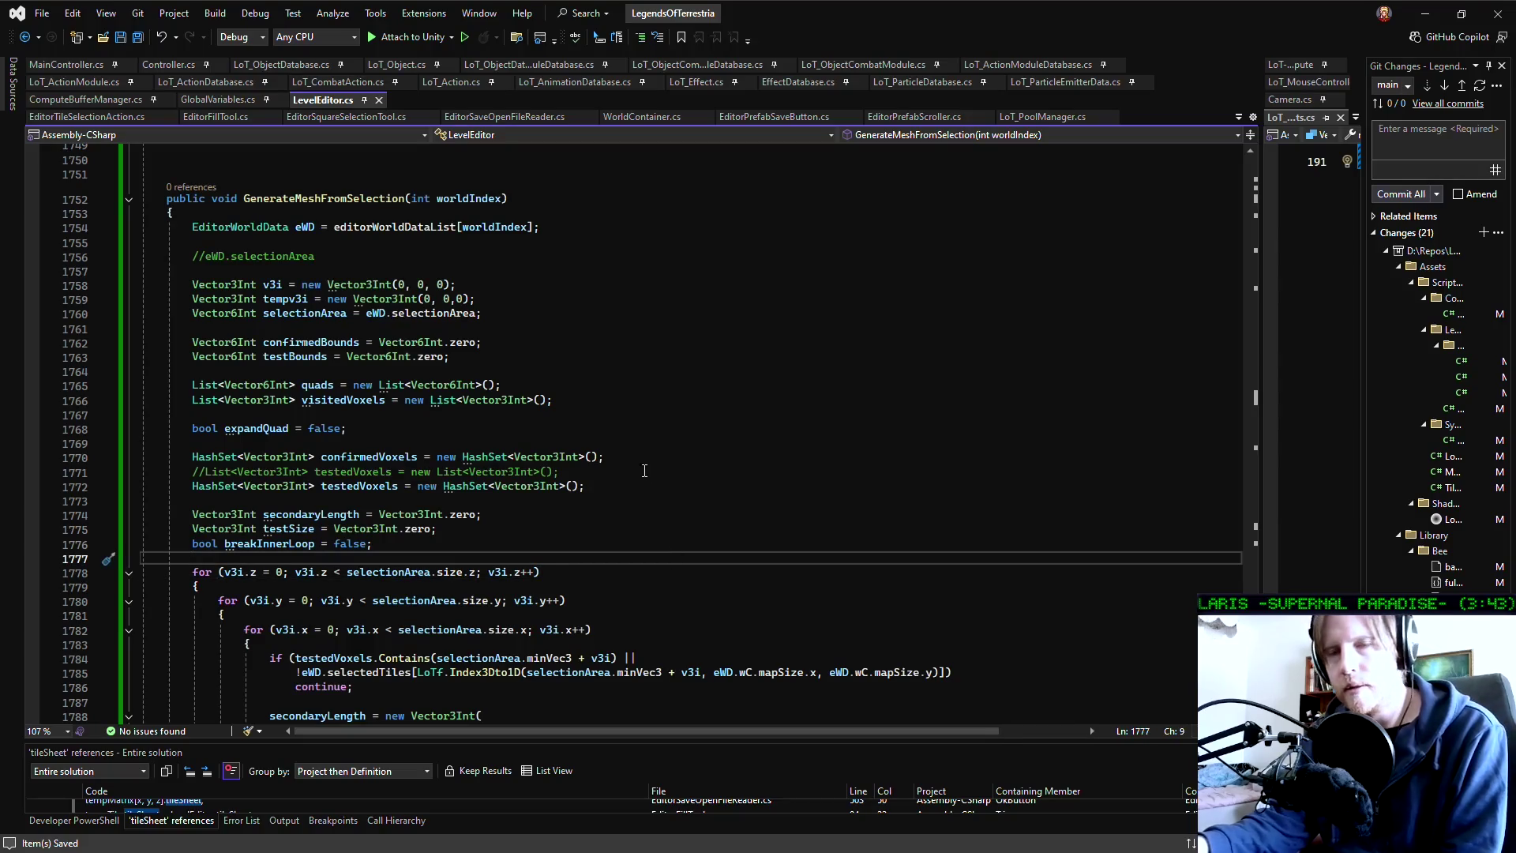
{"action": "scroll", "coordinate": [663, 530], "scroll_direction": "down", "scroll_amount": 3}
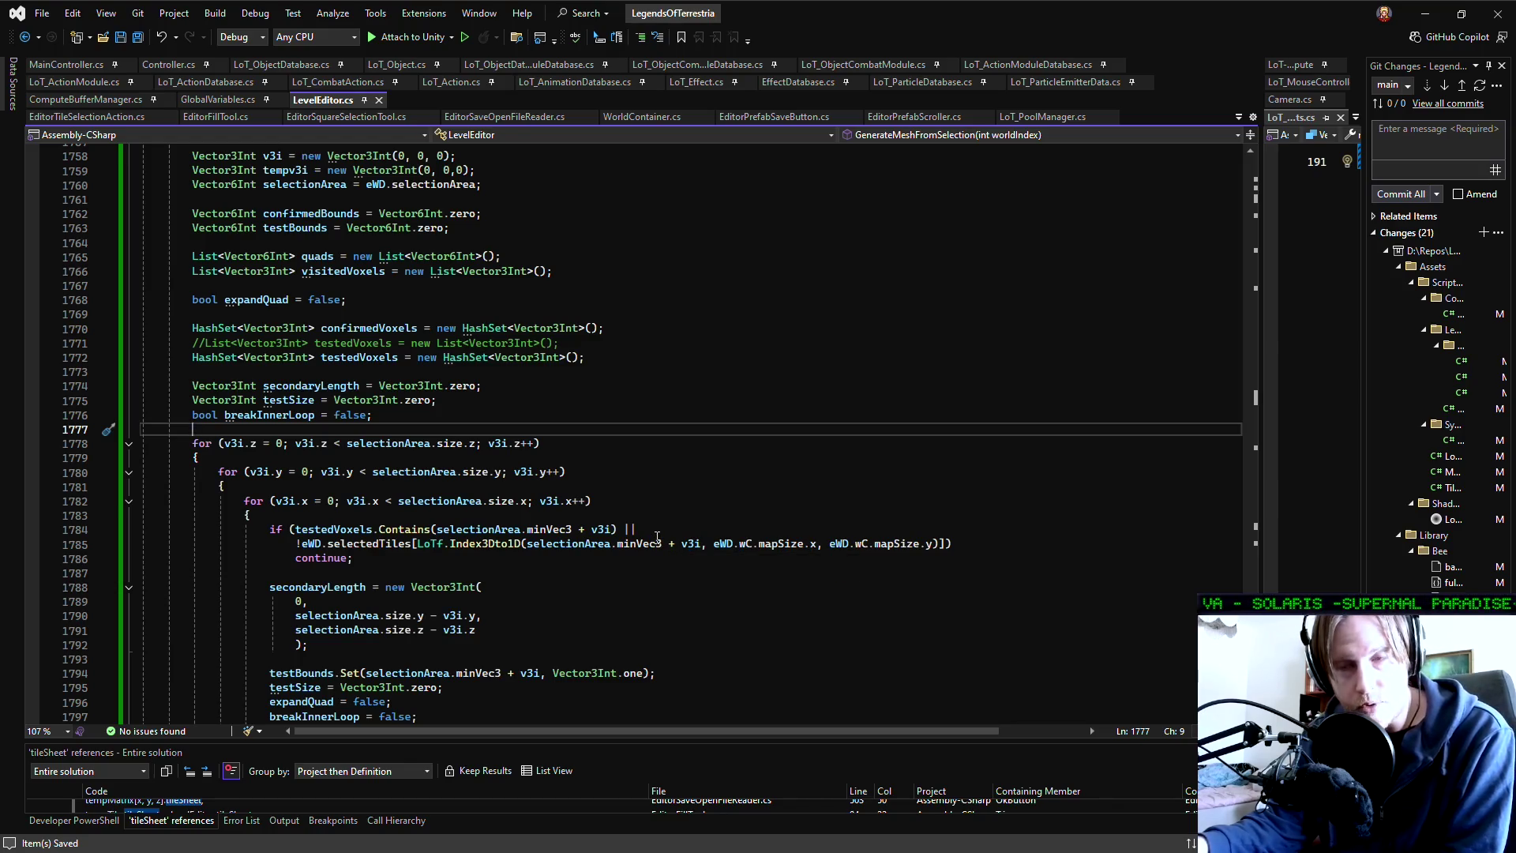
{"action": "left_click", "coordinate": [556, 563]}
{"action": "left_click", "coordinate": [555, 570]}
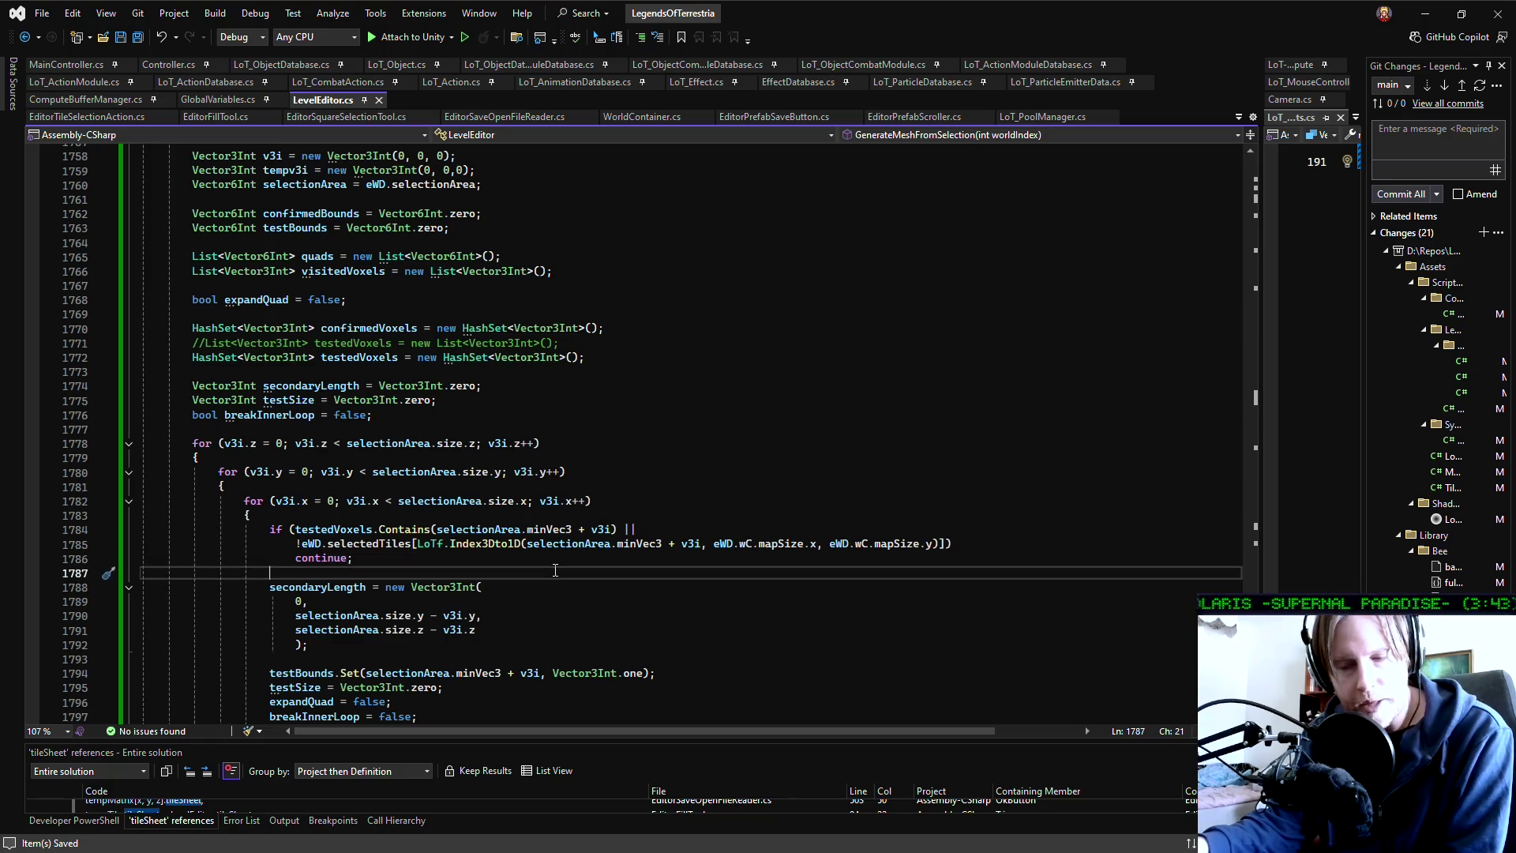